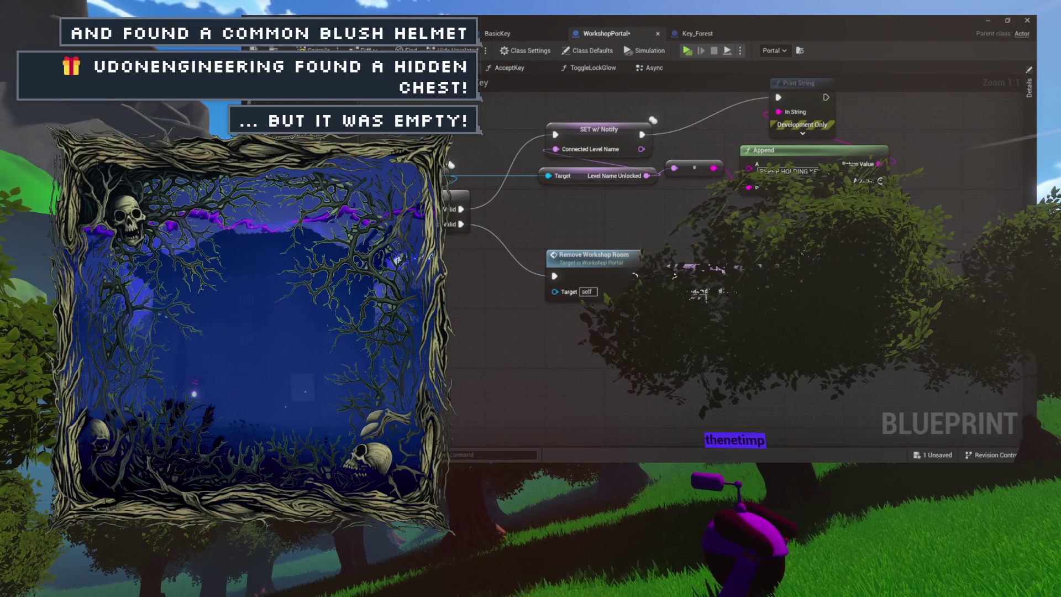
# Step: Duplicate the Toggle Portal node, wire it after the valid-branch SET w/ Notify, and tick Toggle On
pyautogui.moveTo(600, 218); pyautogui.dragTo(542, 298)
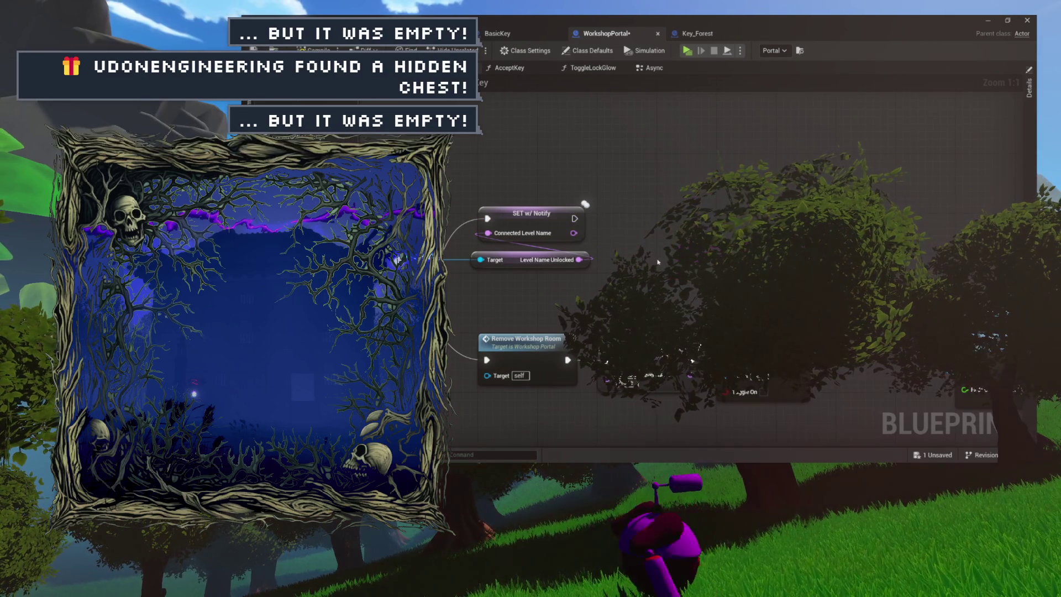
pyautogui.moveTo(655, 265)
pyautogui.mouseDown()
pyautogui.moveTo(634, 225)
pyautogui.moveTo(568, 219)
pyautogui.mouseUp()
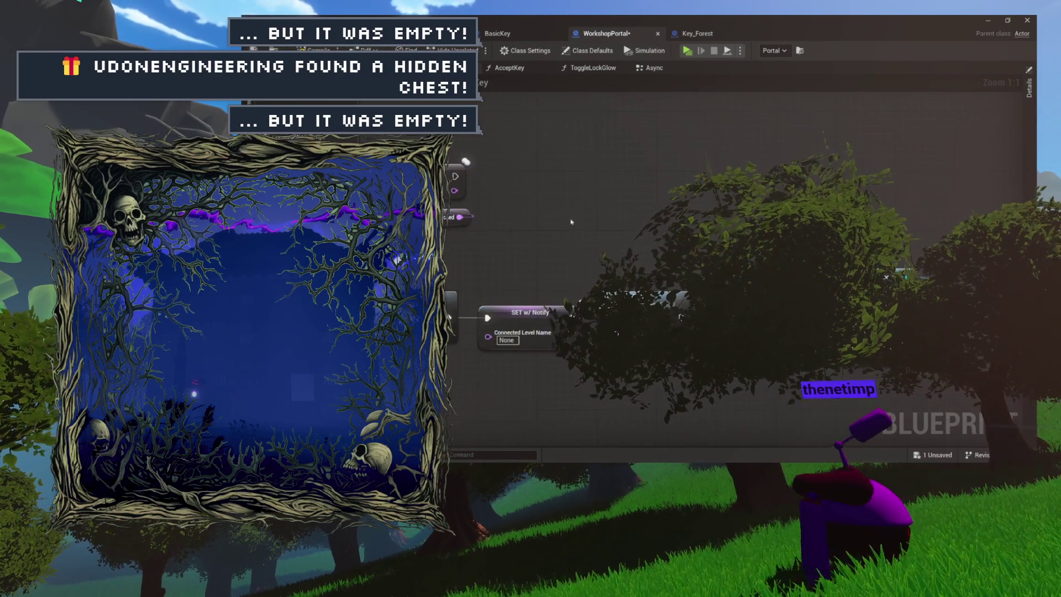
pyautogui.moveTo(635, 219); pyautogui.dragTo(626, 215)
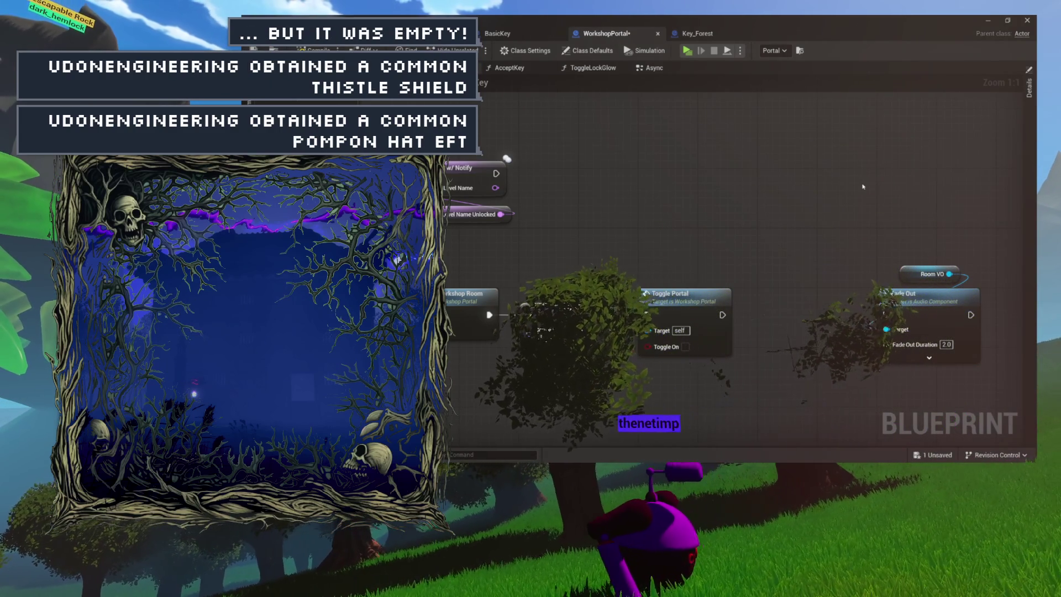
pyautogui.moveTo(811, 202)
pyautogui.mouseDown()
pyautogui.moveTo(896, 205)
pyautogui.moveTo(716, 249)
pyautogui.mouseUp()
pyautogui.moveTo(832, 252)
pyautogui.mouseDown()
pyautogui.moveTo(718, 242)
pyautogui.moveTo(906, 239)
pyautogui.moveTo(804, 234)
pyautogui.moveTo(812, 245)
pyautogui.mouseUp()
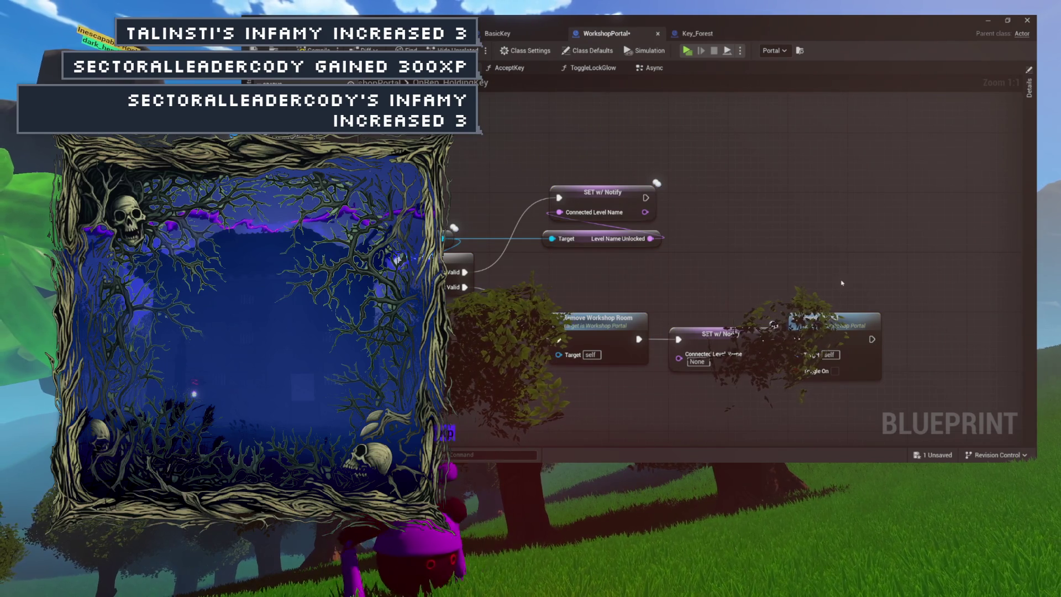
pyautogui.moveTo(581, 331); pyautogui.dragTo(593, 343)
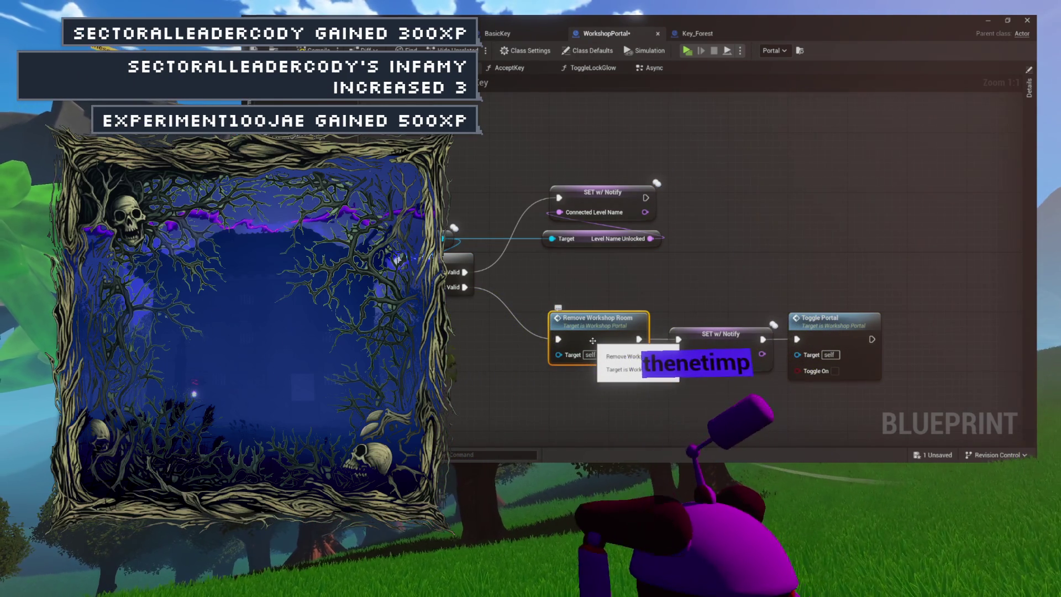
pyautogui.moveTo(698, 266)
pyautogui.mouseDown()
pyautogui.moveTo(611, 297)
pyautogui.moveTo(566, 289)
pyautogui.mouseUp()
pyautogui.click(714, 390)
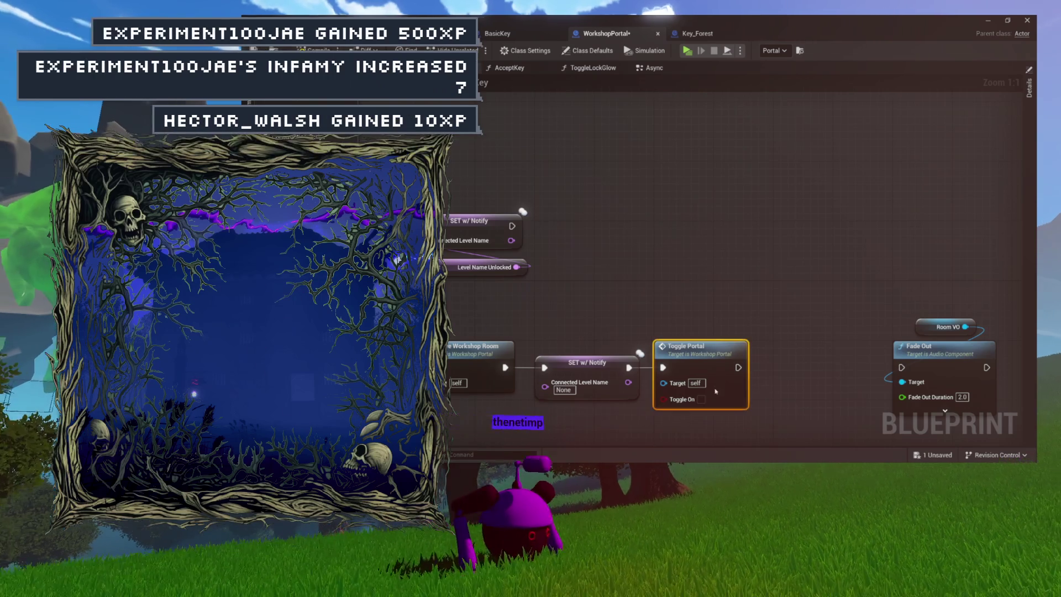
pyautogui.hotkey('ctrl', 'c')
pyautogui.hotkey('ctrl', 'v')
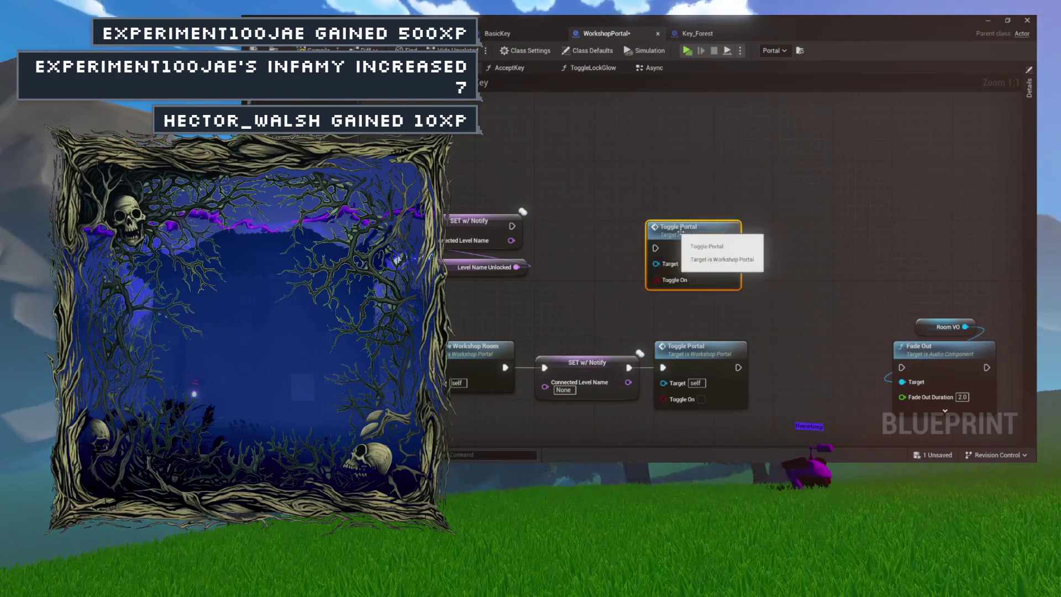
pyautogui.moveTo(686, 235); pyautogui.dragTo(626, 208)
pyautogui.moveTo(512, 226)
pyautogui.mouseDown()
pyautogui.moveTo(558, 233)
pyautogui.moveTo(706, 207)
pyautogui.mouseUp()
pyautogui.click(731, 253)
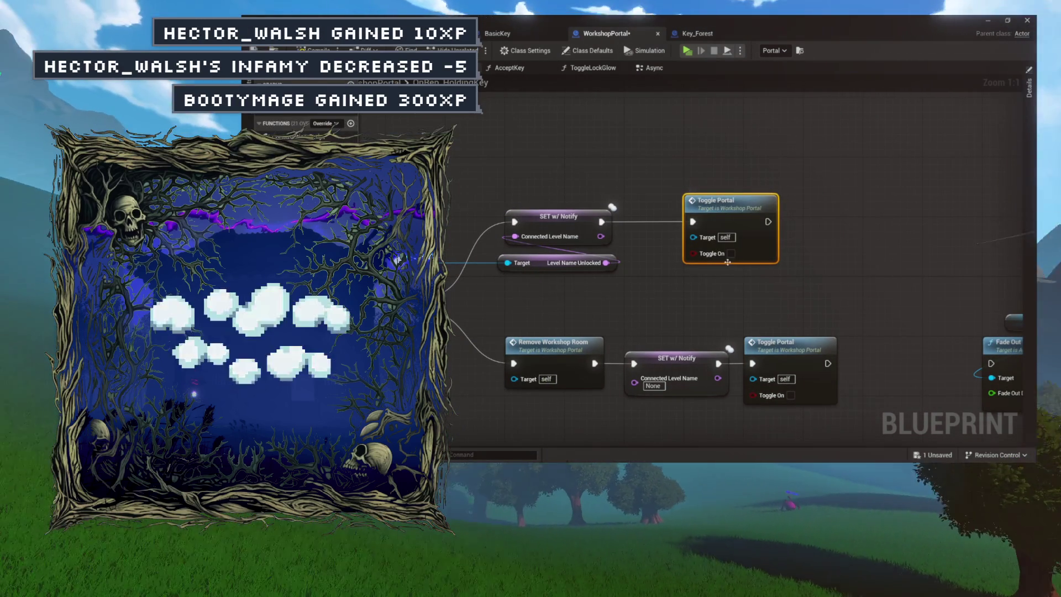
# Step: Select the valid-branch SET and Toggle Portal nodes, then review back to the OnRep_HoldingKey entry
pyautogui.moveTo(728, 245); pyautogui.dragTo(831, 241)
pyautogui.moveTo(647, 150)
pyautogui.mouseDown()
pyautogui.moveTo(805, 289)
pyautogui.moveTo(867, 287)
pyautogui.mouseUp()
pyautogui.rightClick(752, 98)
pyautogui.moveTo(667, 299)
pyautogui.mouseDown()
pyautogui.moveTo(743, 277)
pyautogui.moveTo(657, 270)
pyautogui.mouseUp()
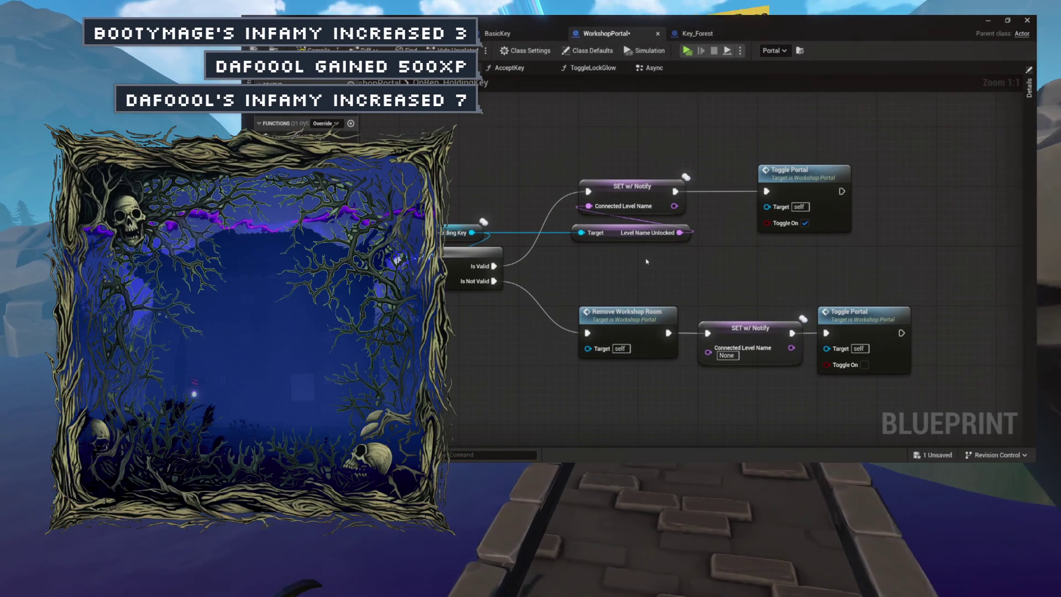
pyautogui.click(634, 210)
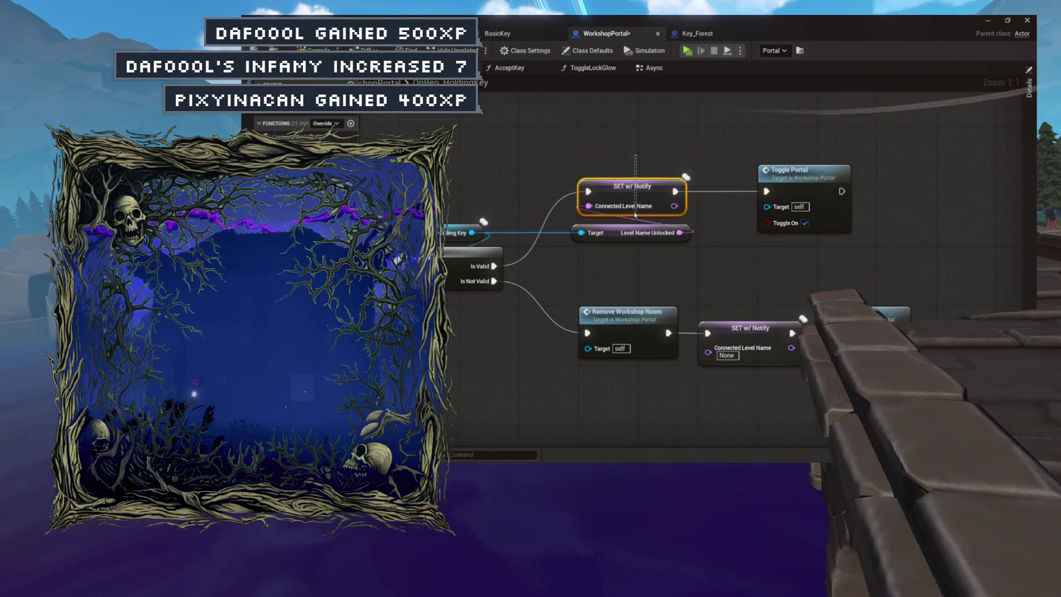
pyautogui.moveTo(633, 211); pyautogui.dragTo(773, 225)
pyautogui.moveTo(491, 282)
pyautogui.mouseDown()
pyautogui.moveTo(592, 281)
pyautogui.moveTo(515, 261)
pyautogui.mouseUp()
pyautogui.click(593, 282)
pyautogui.moveTo(631, 245); pyautogui.dragTo(561, 227)
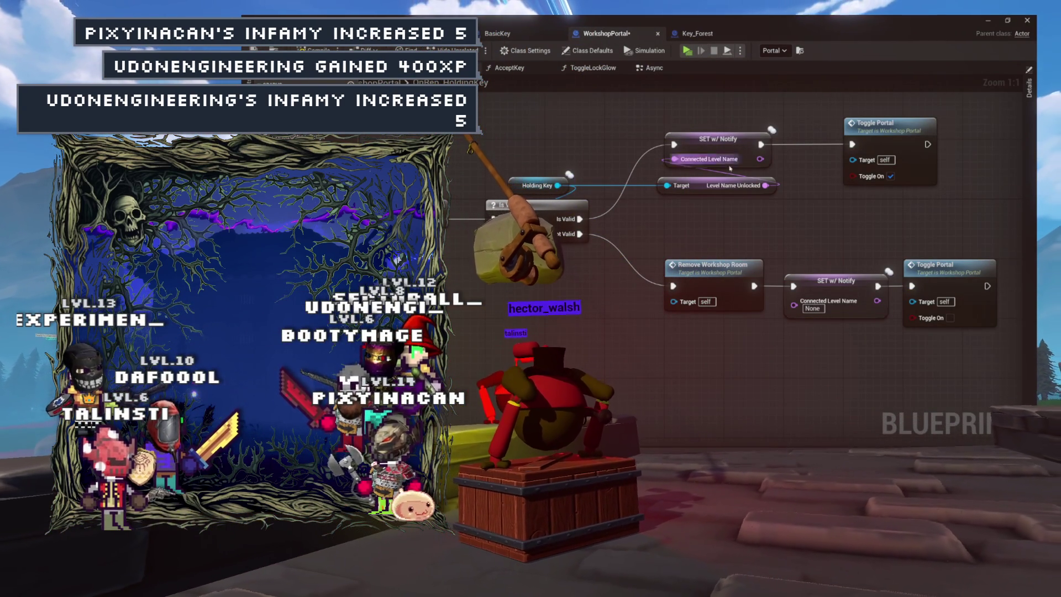
pyautogui.moveTo(808, 221); pyautogui.dragTo(732, 241)
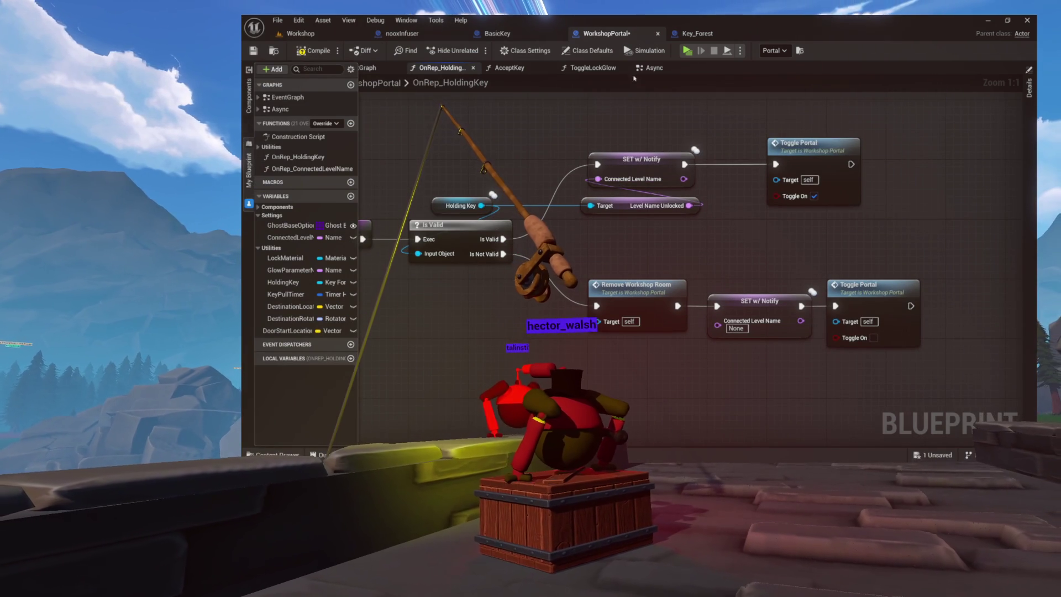
# Step: From the Async graph, run Find References on the HoldingKey variable and raise the results window
pyautogui.moveTo(523, 81)
pyautogui.mouseDown()
pyautogui.moveTo(555, 133)
pyautogui.moveTo(566, 107)
pyautogui.mouseUp()
pyautogui.click(654, 67)
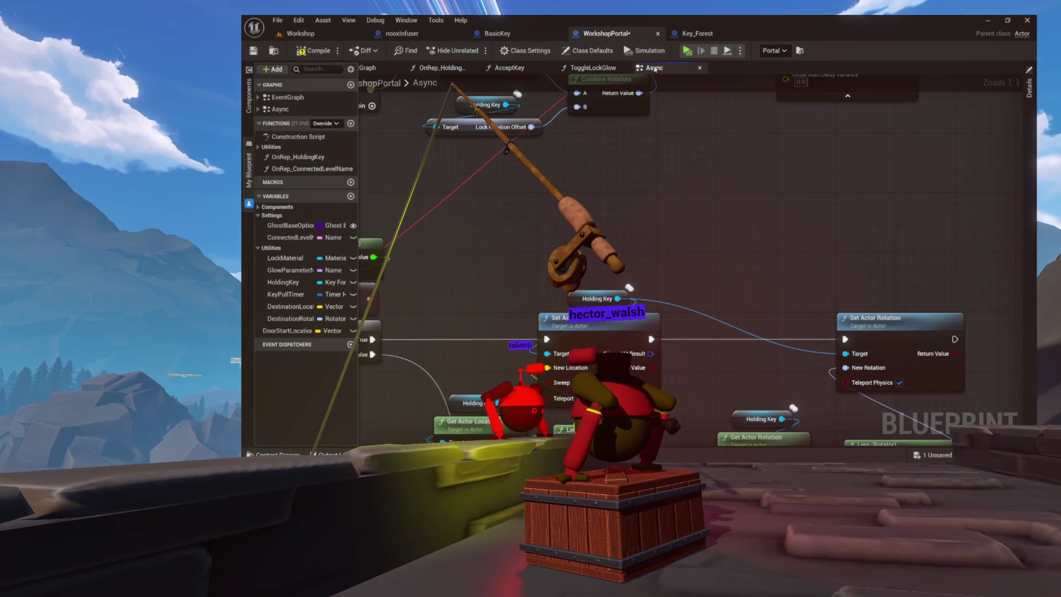
pyautogui.moveTo(693, 70)
pyautogui.mouseDown()
pyautogui.moveTo(694, 213)
pyautogui.moveTo(764, 142)
pyautogui.moveTo(765, 220)
pyautogui.moveTo(718, 165)
pyautogui.mouseUp()
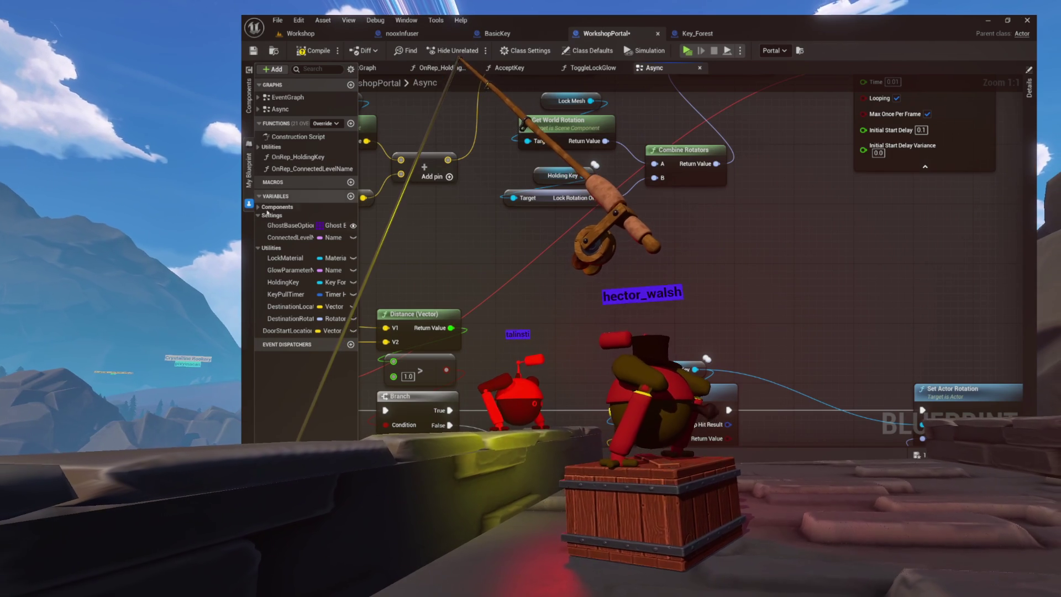
pyautogui.rightClick(279, 283)
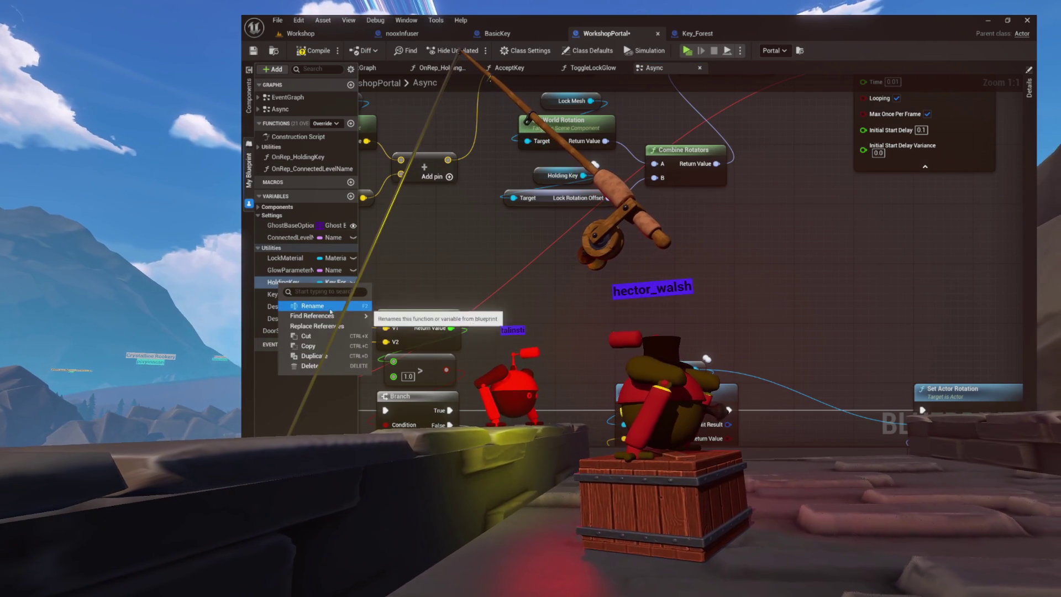
pyautogui.moveTo(348, 316)
pyautogui.click(409, 344)
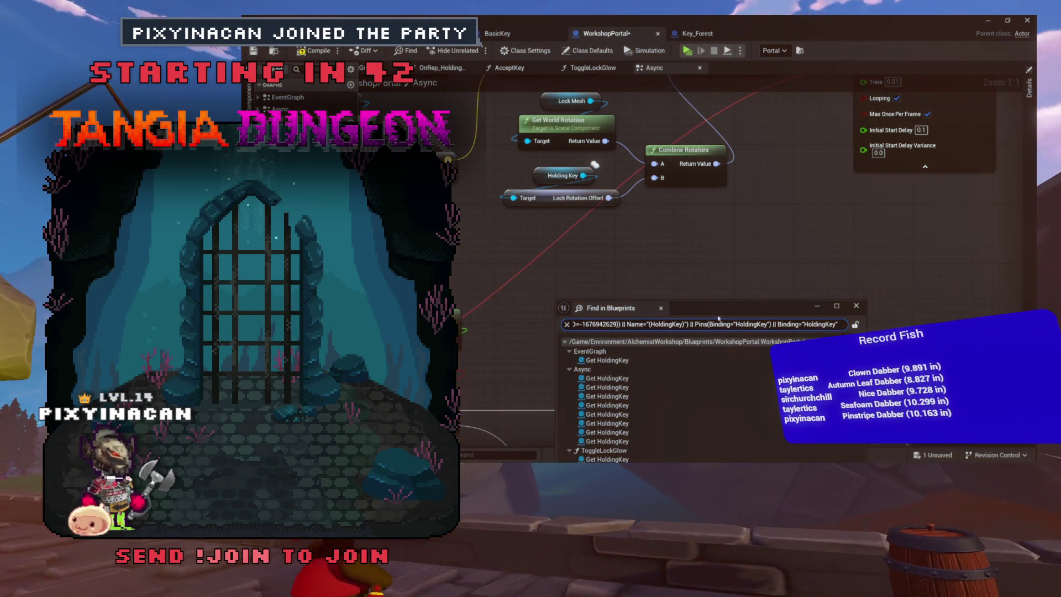
pyautogui.moveTo(720, 307); pyautogui.dragTo(732, 231)
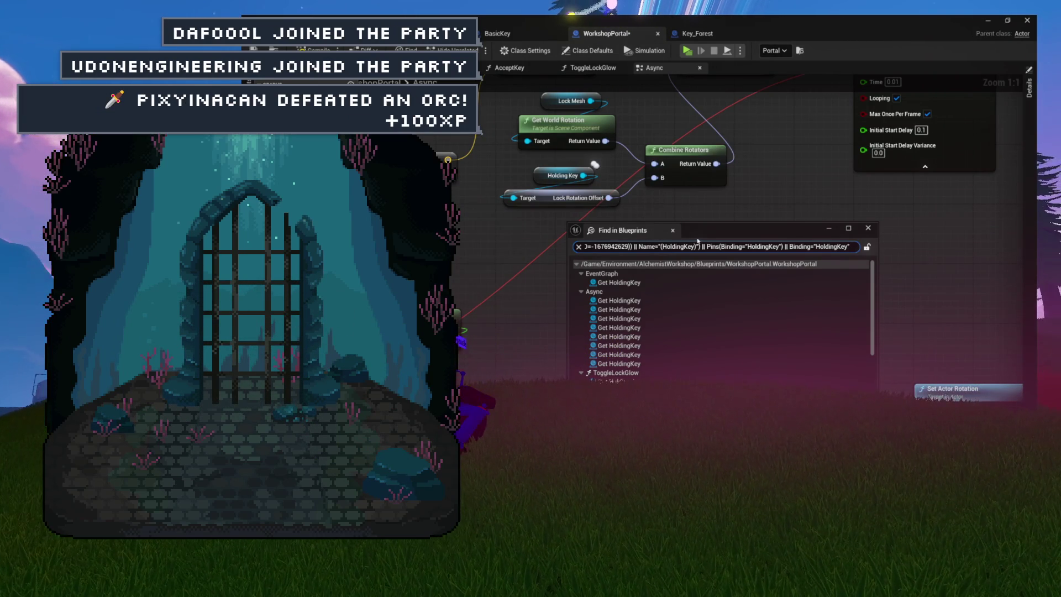
# Step: Open AcceptKey at its 'Set with Notify HoldingKey' entry in the search results
pyautogui.scroll(-3, 626, 320)
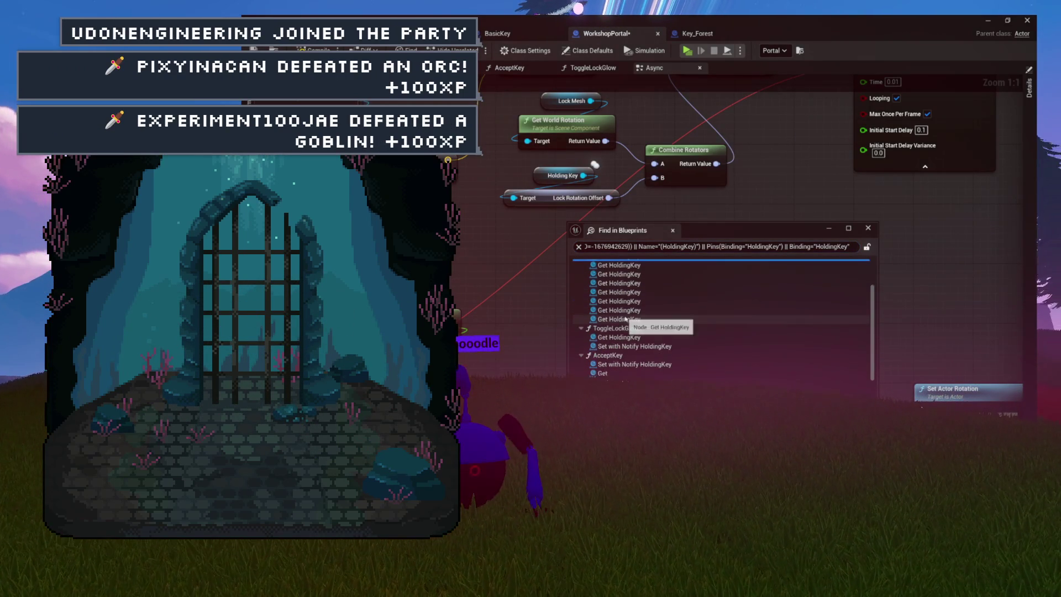
pyautogui.scroll(-3, 626, 319)
pyautogui.click(625, 317)
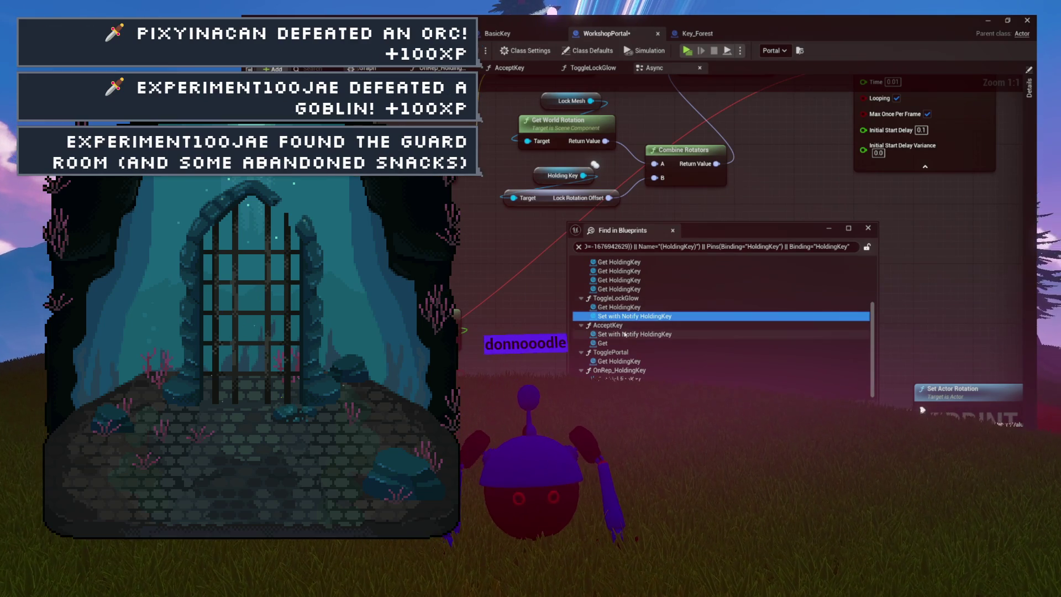
pyautogui.click(624, 334)
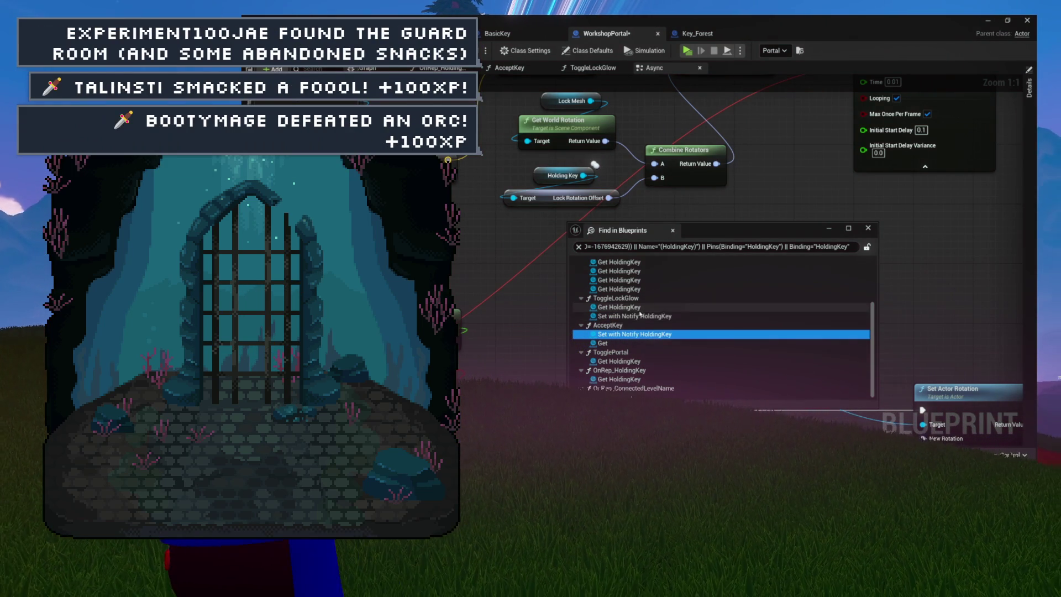
pyautogui.scroll(-1, 635, 323)
pyautogui.doubleClick(647, 332)
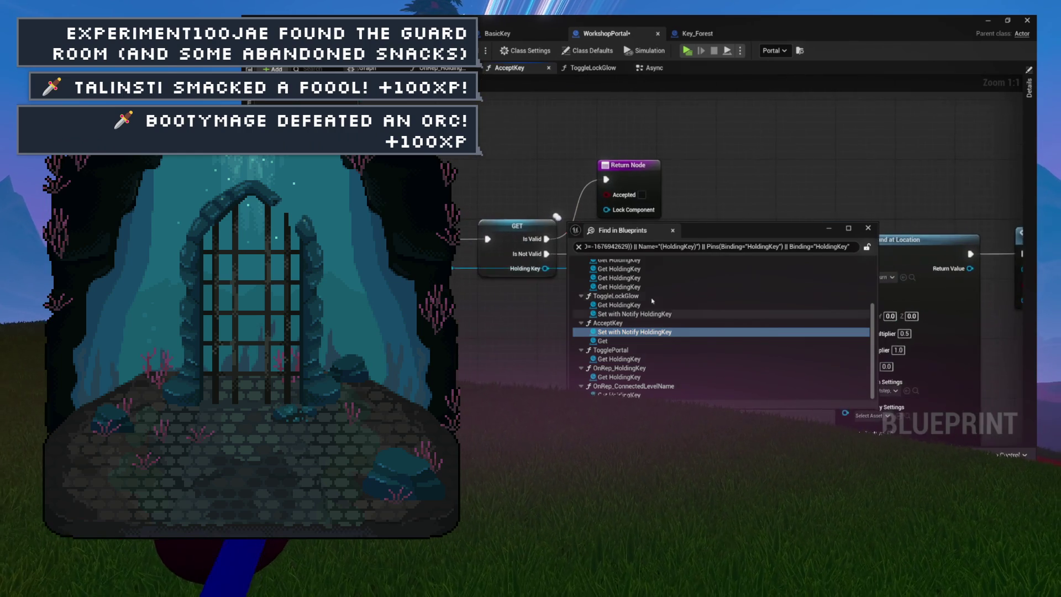
# Step: In AcceptKey, shift the nodes after SET w/ Notify Holding Key to the right to make room
pyautogui.moveTo(713, 228)
pyautogui.mouseDown()
pyautogui.moveTo(651, 318)
pyautogui.moveTo(630, 330)
pyautogui.mouseUp()
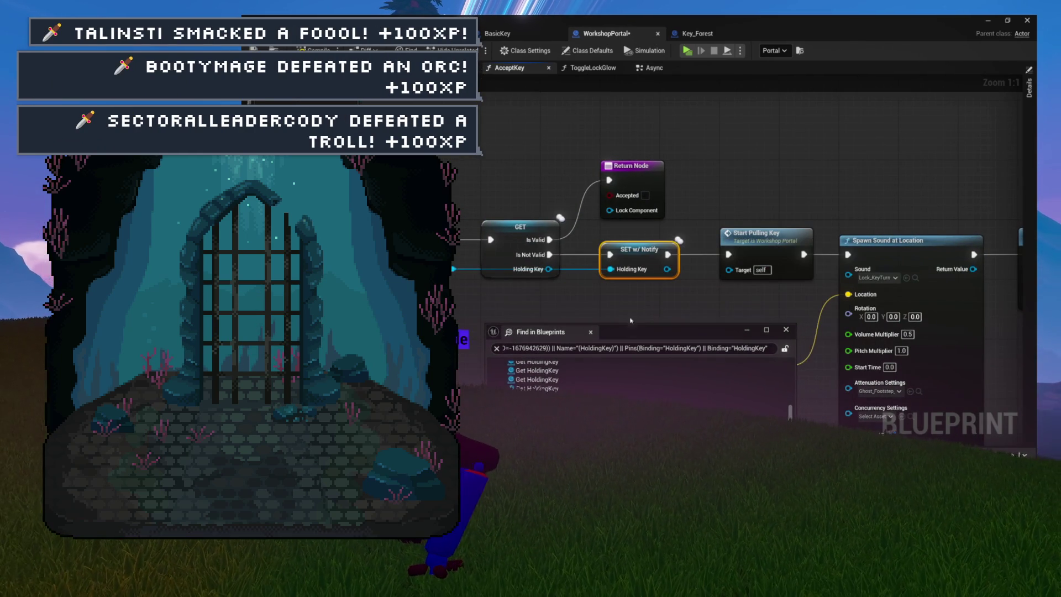
pyautogui.moveTo(606, 283)
pyautogui.mouseDown()
pyautogui.moveTo(723, 282)
pyautogui.moveTo(623, 271)
pyautogui.mouseUp()
pyautogui.moveTo(543, 276)
pyautogui.mouseDown()
pyautogui.moveTo(713, 276)
pyautogui.moveTo(619, 279)
pyautogui.moveTo(694, 277)
pyautogui.moveTo(662, 280)
pyautogui.mouseUp()
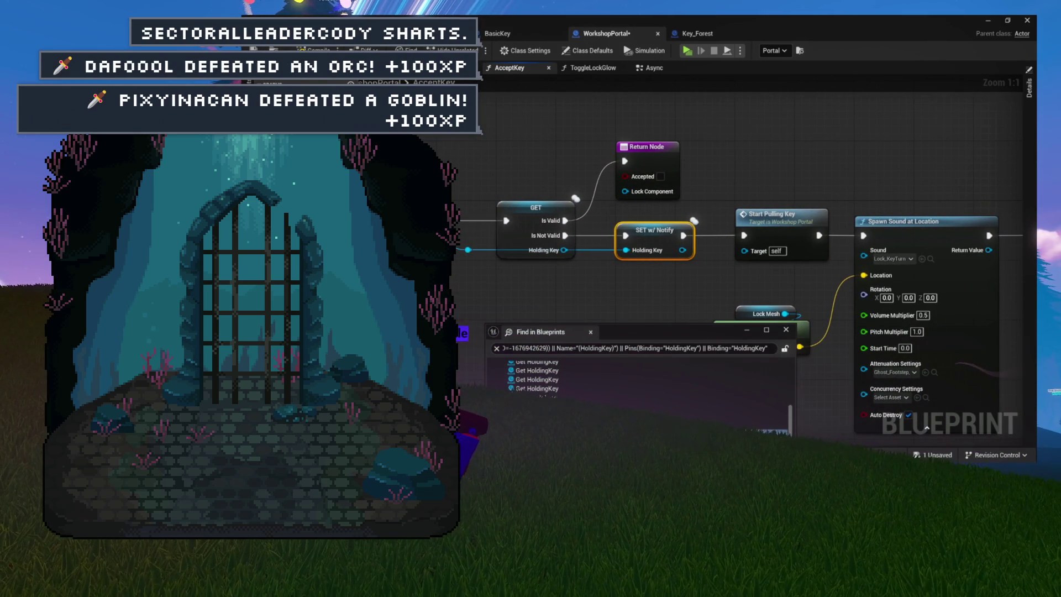
pyautogui.moveTo(502, 186)
pyautogui.mouseDown()
pyautogui.moveTo(650, 240)
pyautogui.moveTo(615, 212)
pyautogui.mouseUp()
pyautogui.click(663, 243)
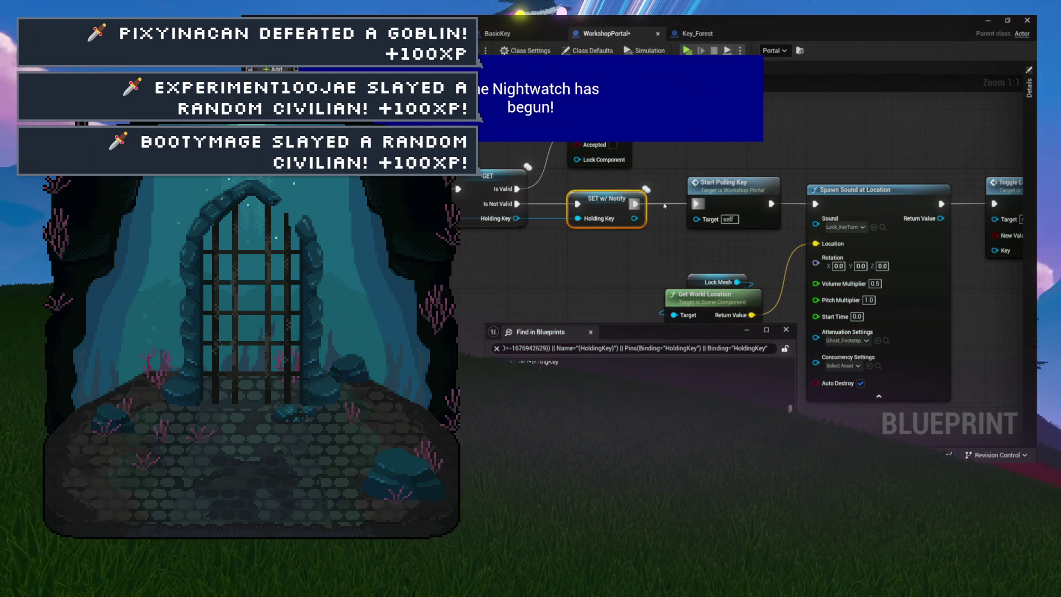
pyautogui.scroll(-3, 678, 200)
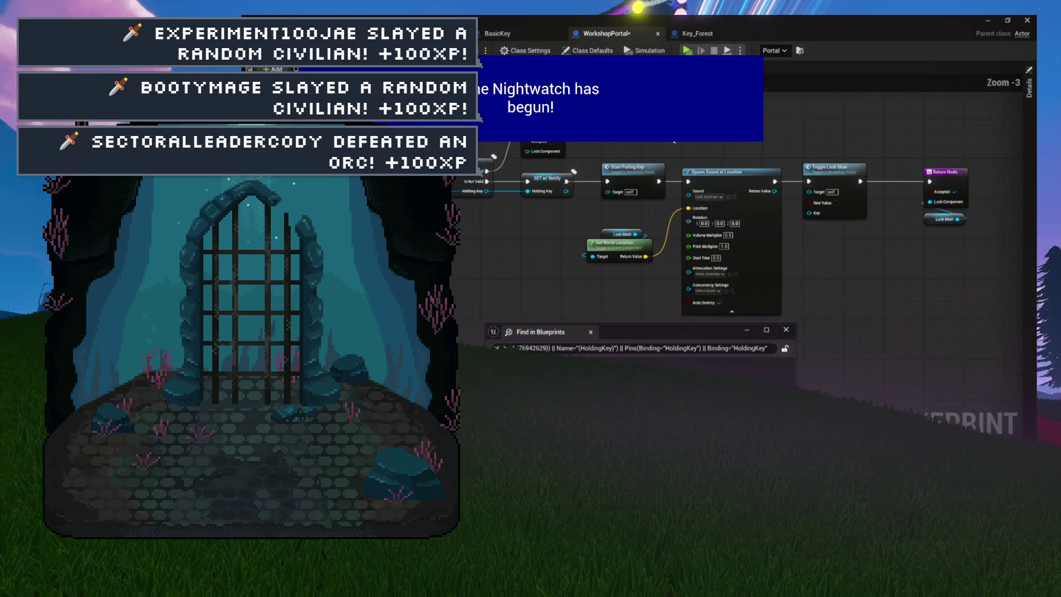
pyautogui.moveTo(951, 125)
pyautogui.mouseDown()
pyautogui.moveTo(939, 154)
pyautogui.moveTo(617, 259)
pyautogui.mouseUp()
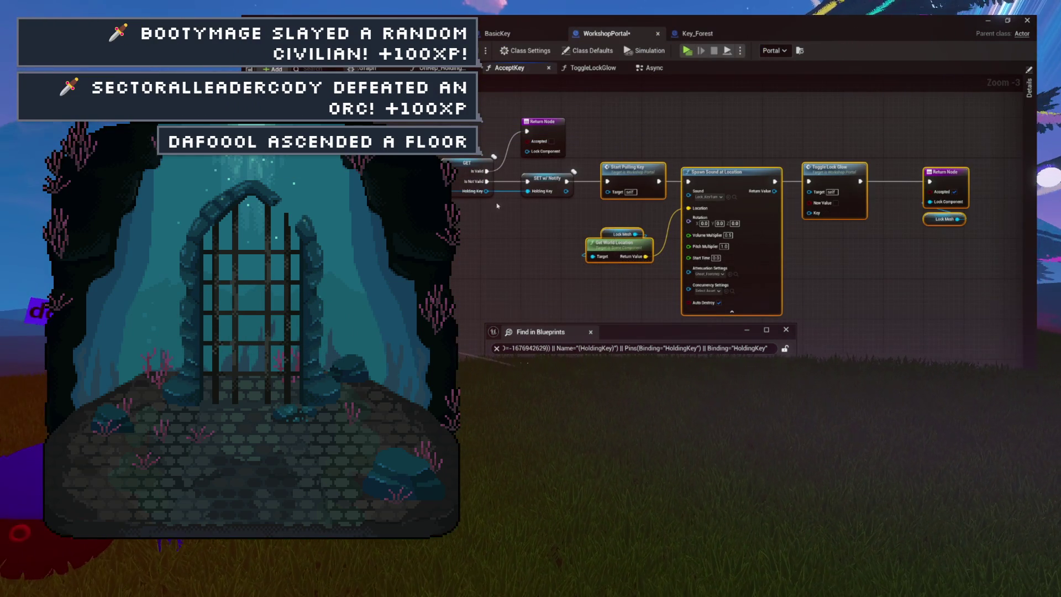
pyautogui.moveTo(647, 164); pyautogui.dragTo(792, 175)
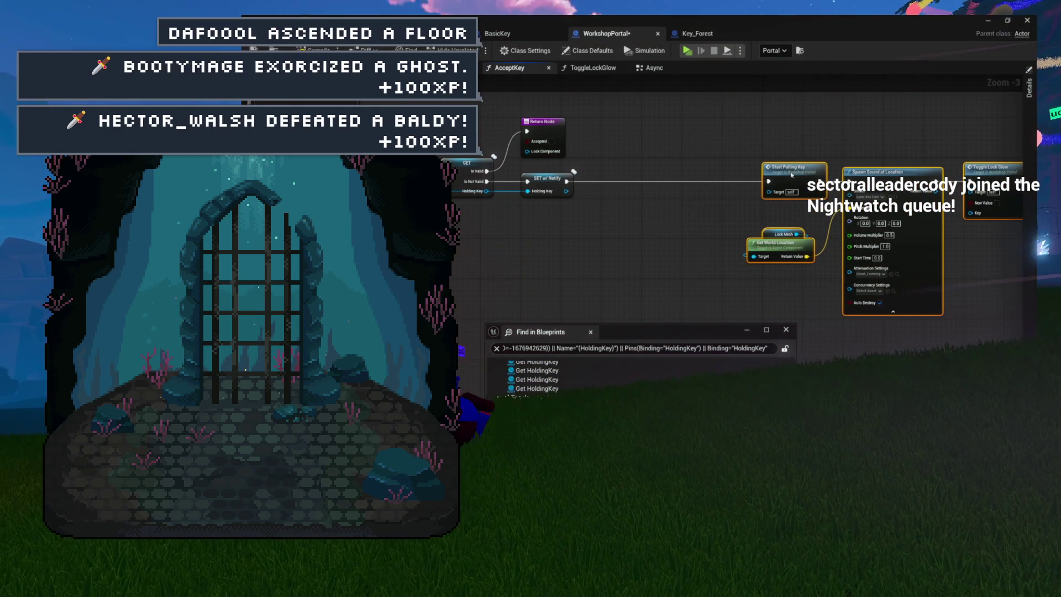
pyautogui.click(755, 152)
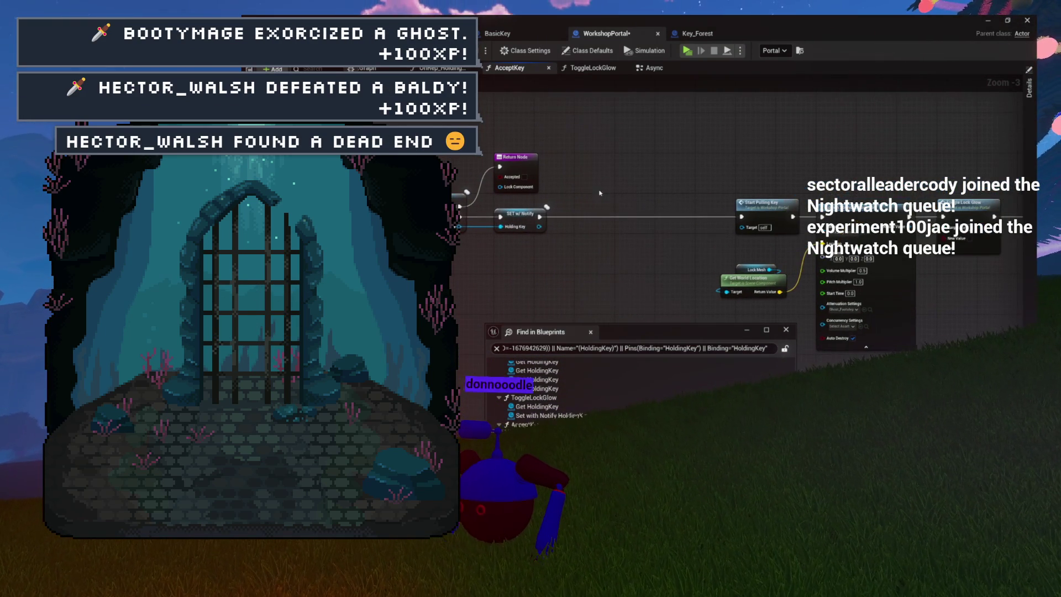
# Step: Open the OnRep_HoldingKey graph from its HoldingKey search result
pyautogui.scroll(3, 527, 228)
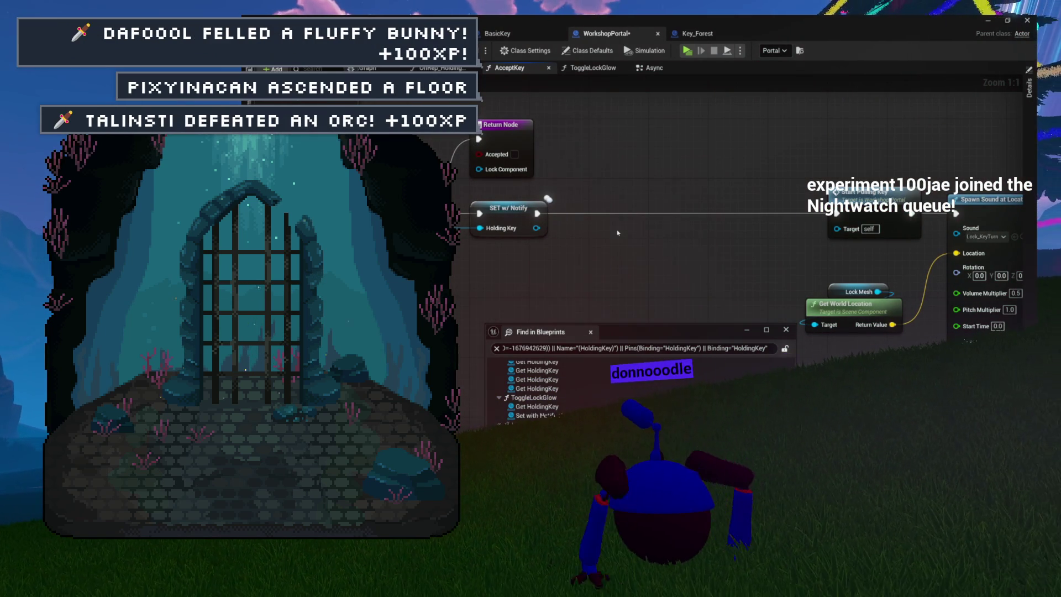
pyautogui.moveTo(590, 216); pyautogui.dragTo(547, 216)
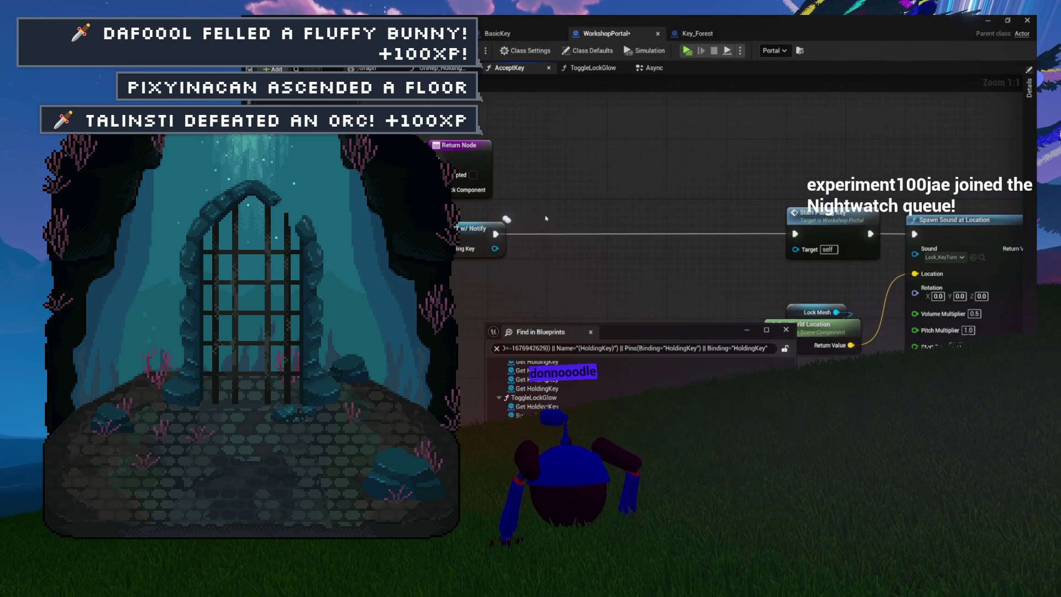
pyautogui.moveTo(534, 283); pyautogui.dragTo(567, 264)
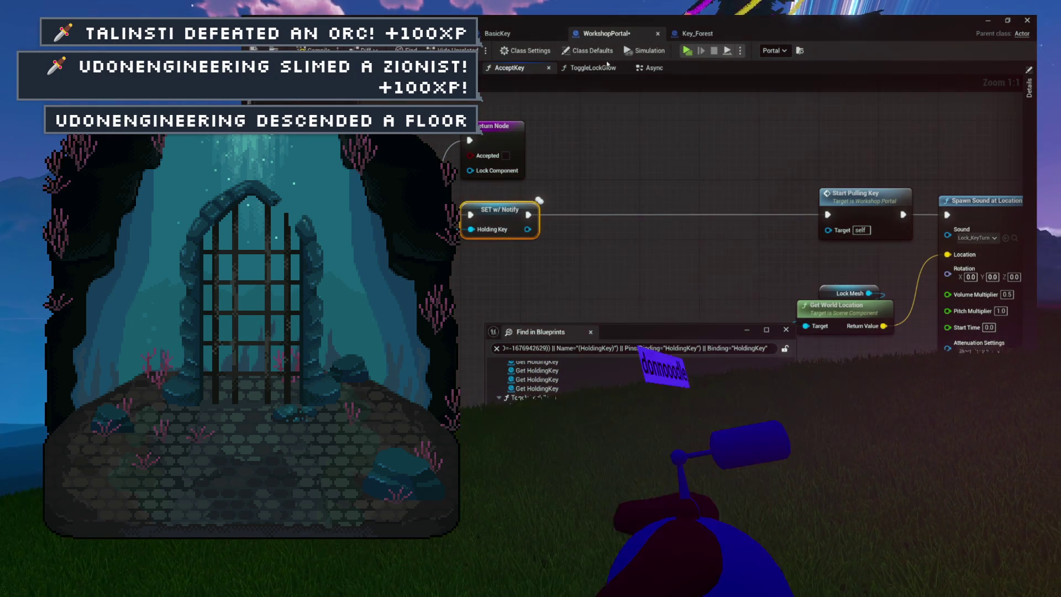
pyautogui.doubleClick(537, 379)
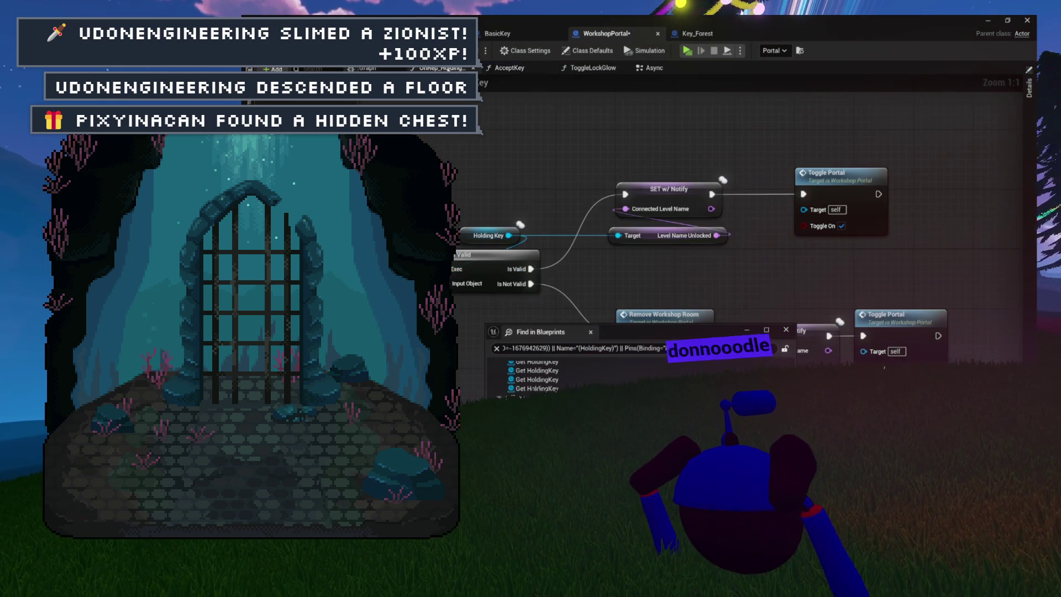
# Step: Close the ToggleLockGlow tab and recentre the OnRep_HoldingKey graph view
pyautogui.click(624, 68)
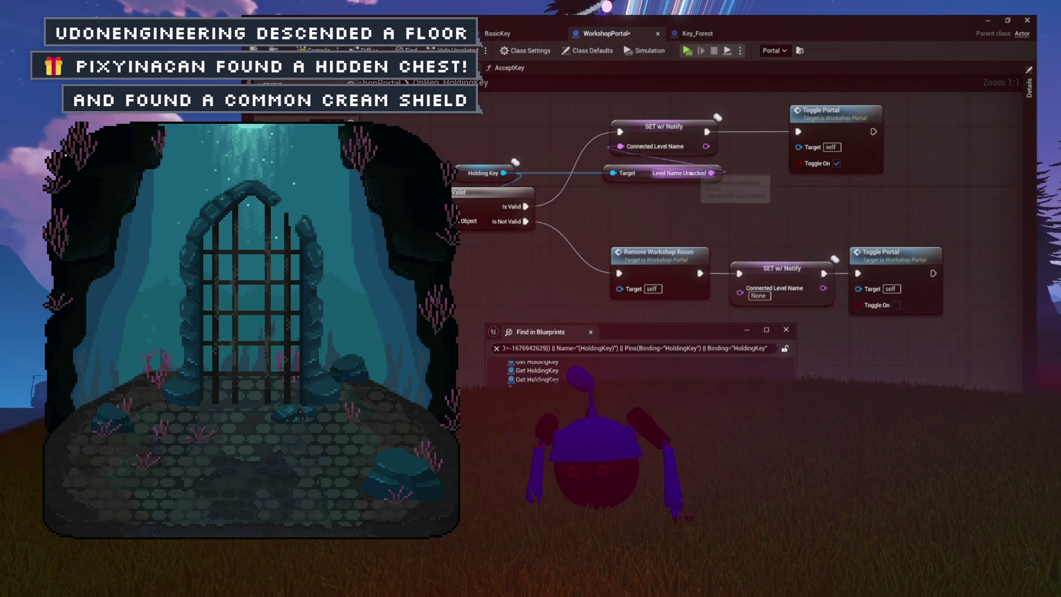
pyautogui.moveTo(772, 220)
pyautogui.mouseDown()
pyautogui.moveTo(665, 223)
pyautogui.moveTo(659, 291)
pyautogui.moveTo(665, 208)
pyautogui.moveTo(694, 236)
pyautogui.moveTo(673, 153)
pyautogui.moveTo(652, 161)
pyautogui.mouseUp()
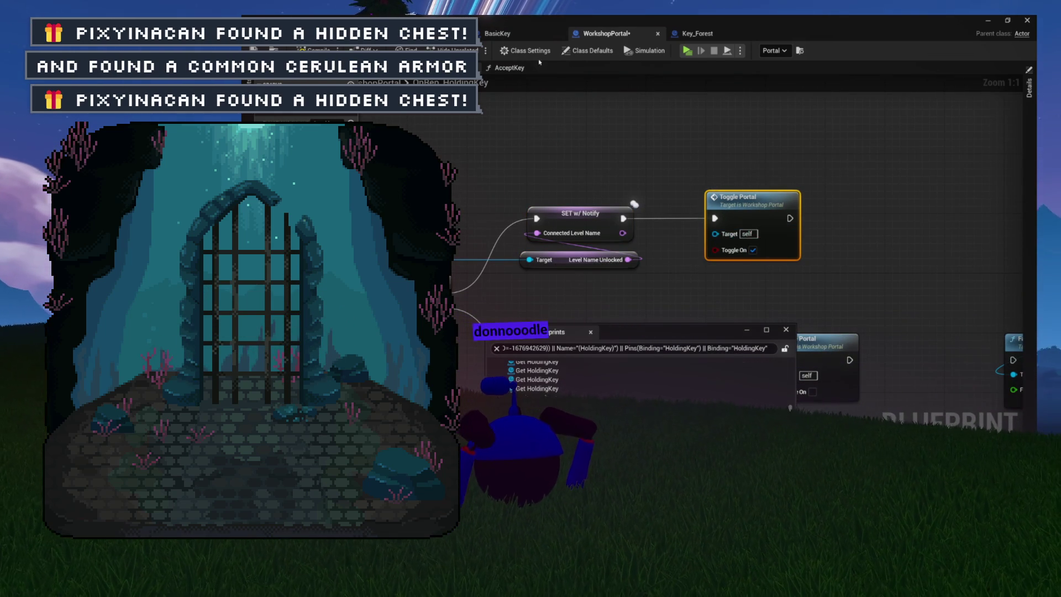
# Step: Paste Toggle Portal after SET Holding Key in AcceptKey, save WorkshopPortal, and review the chain
pyautogui.click(515, 70)
pyautogui.hotkey('ctrl', 'v')
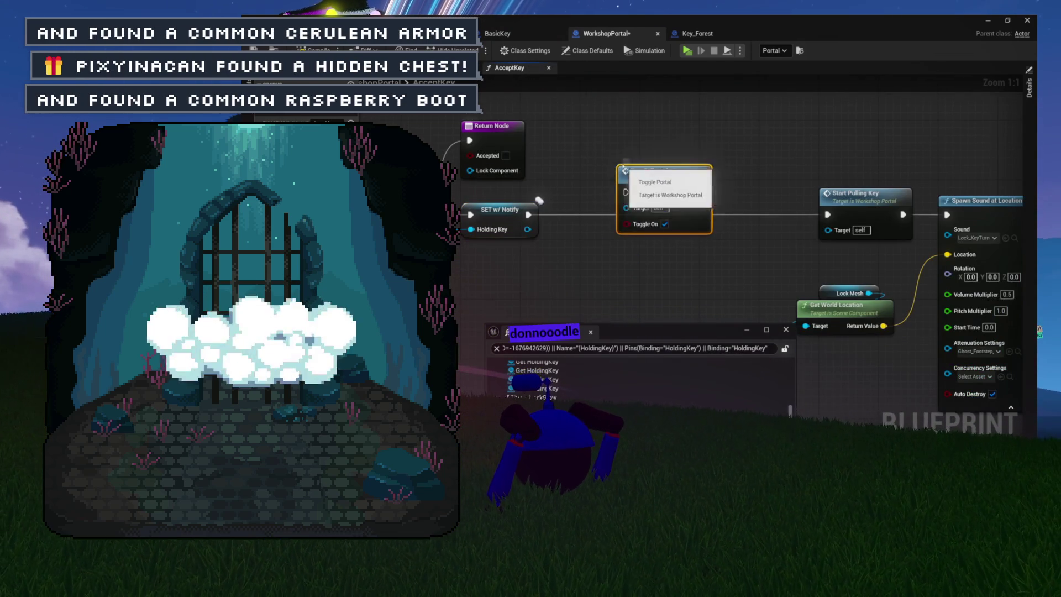
pyautogui.moveTo(618, 170)
pyautogui.mouseDown()
pyautogui.moveTo(120, 149)
pyautogui.moveTo(604, 154)
pyautogui.mouseUp()
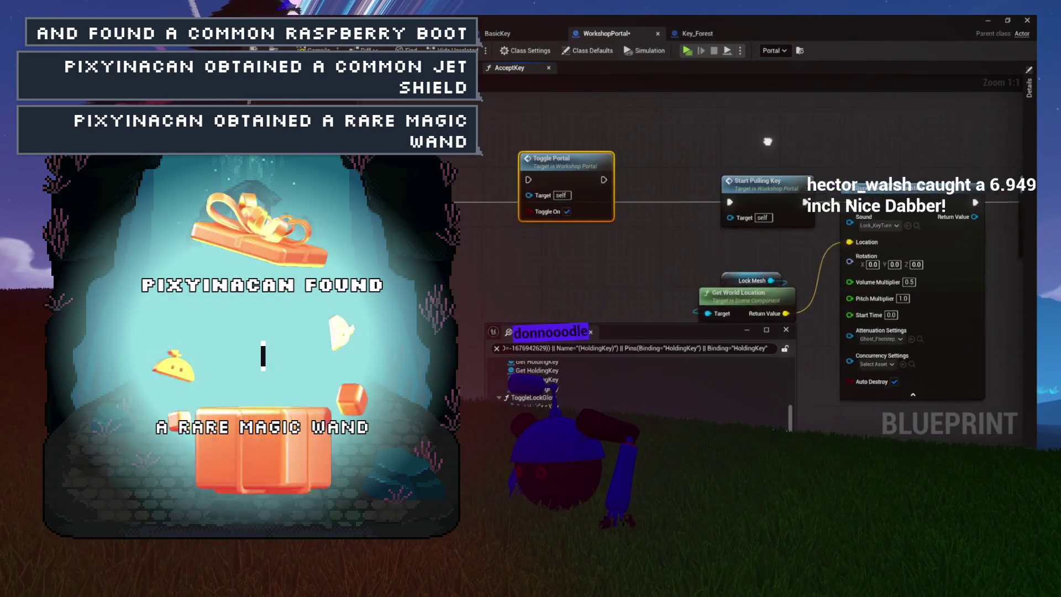
pyautogui.moveTo(653, 189); pyautogui.dragTo(615, 189)
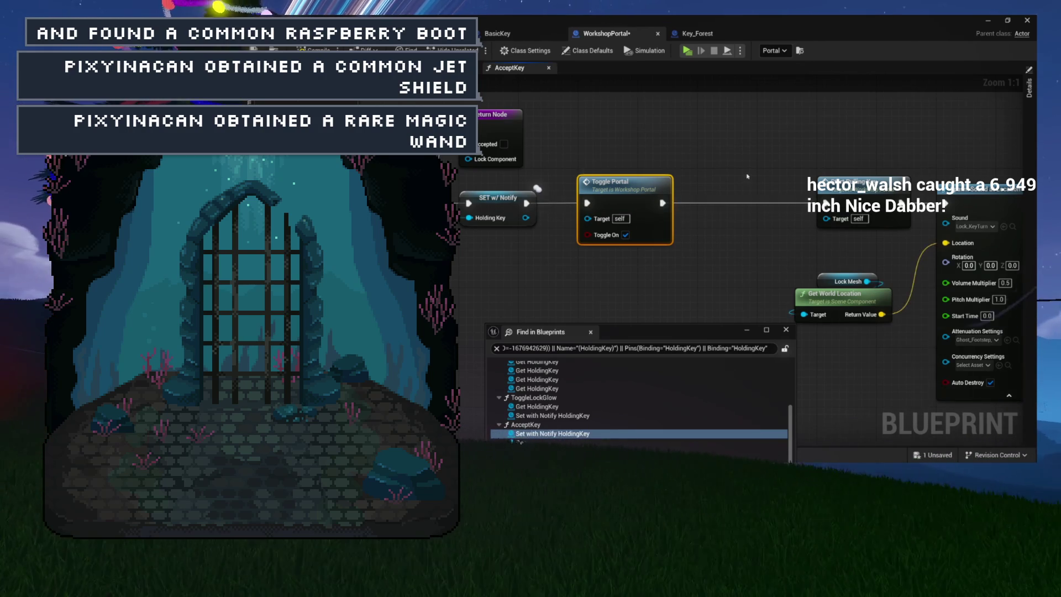
pyautogui.moveTo(747, 176); pyautogui.dragTo(815, 181)
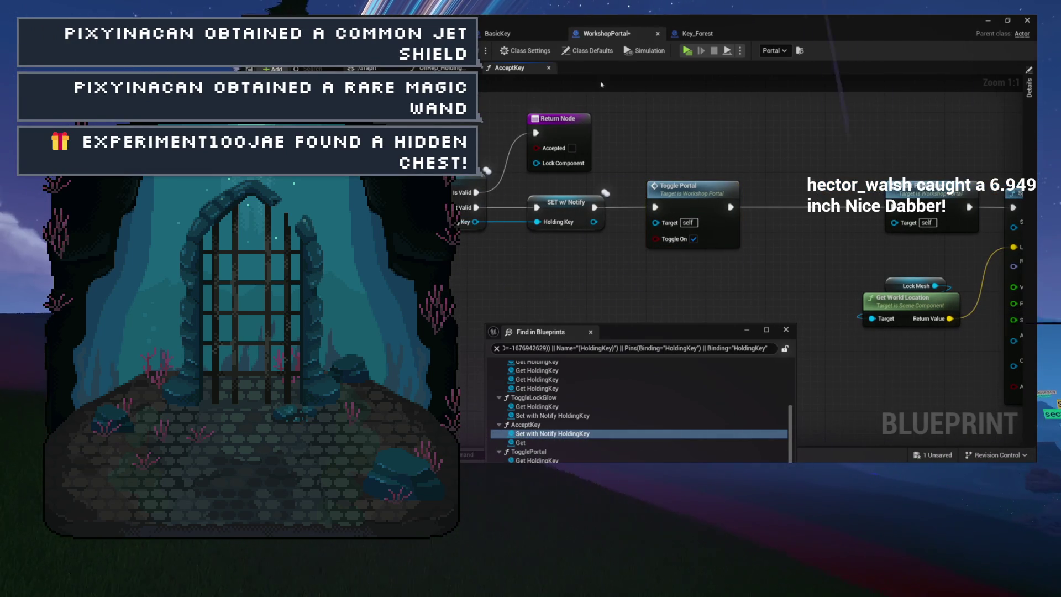
pyautogui.hotkey('ctrl', 's')
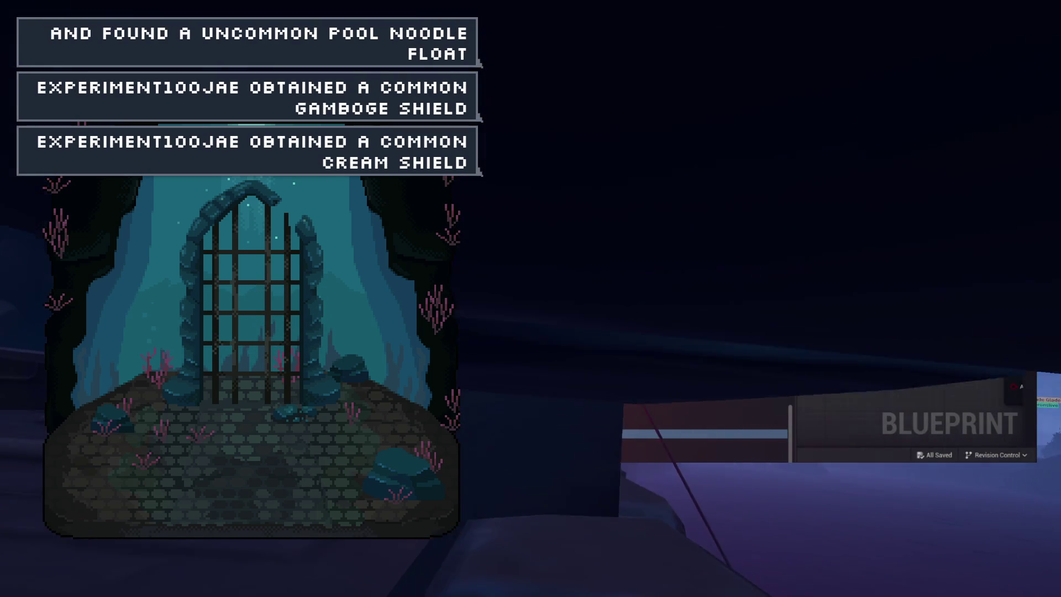
pyautogui.moveTo(722, 270)
pyautogui.mouseDown()
pyautogui.moveTo(552, 228)
pyautogui.moveTo(769, 227)
pyautogui.mouseUp()
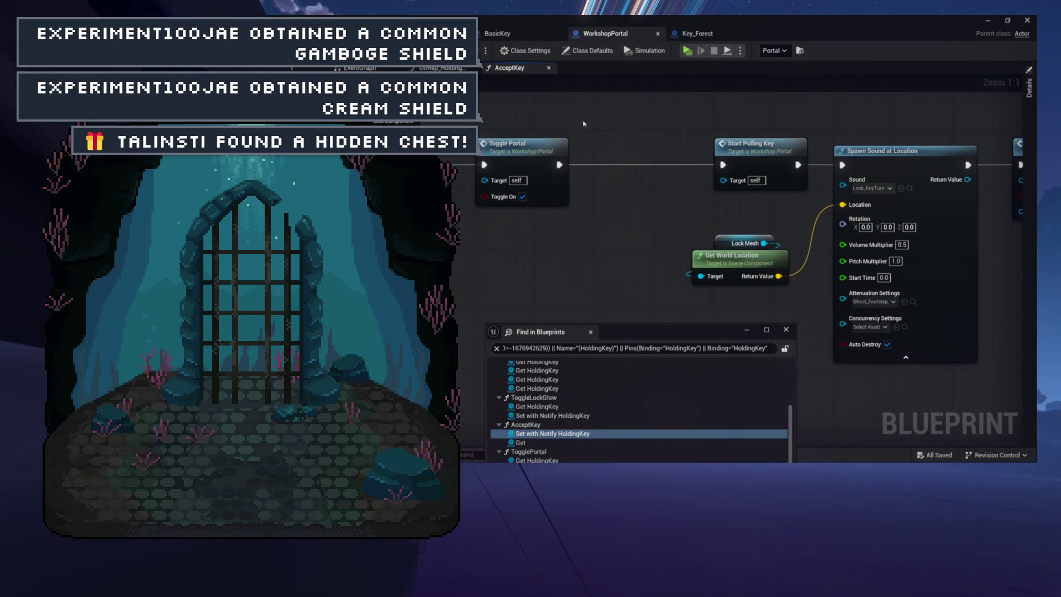
pyautogui.moveTo(418, 149)
pyautogui.mouseDown()
pyautogui.moveTo(635, 204)
pyautogui.moveTo(728, 275)
pyautogui.mouseUp()
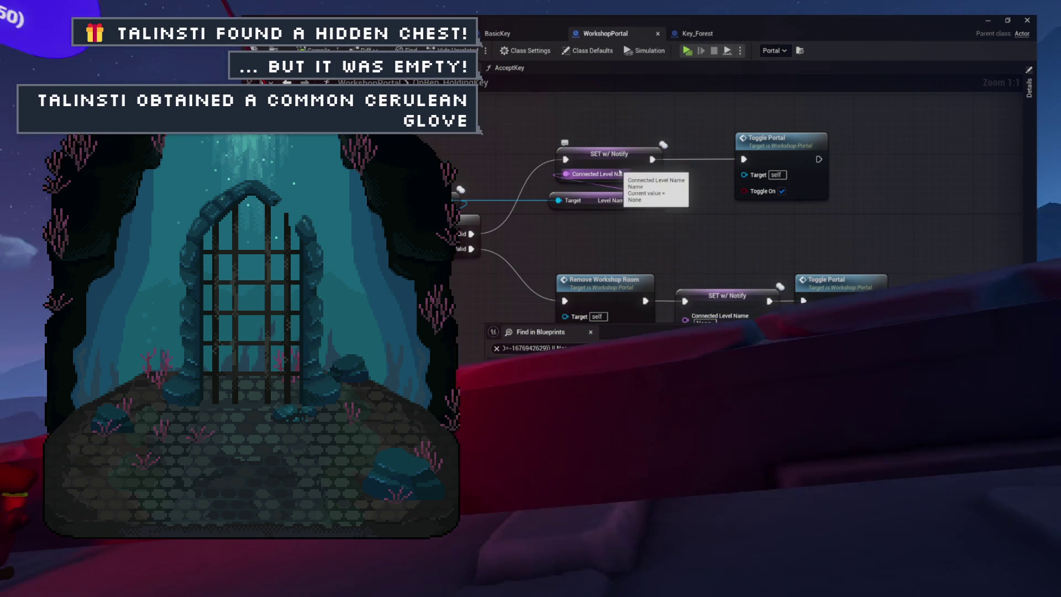
# Step: Inspect Level Name Unlocked in AcceptKey, then view the ConnectedLevelName search results
pyautogui.click(621, 193)
pyautogui.moveTo(618, 249); pyautogui.dragTo(333, 255)
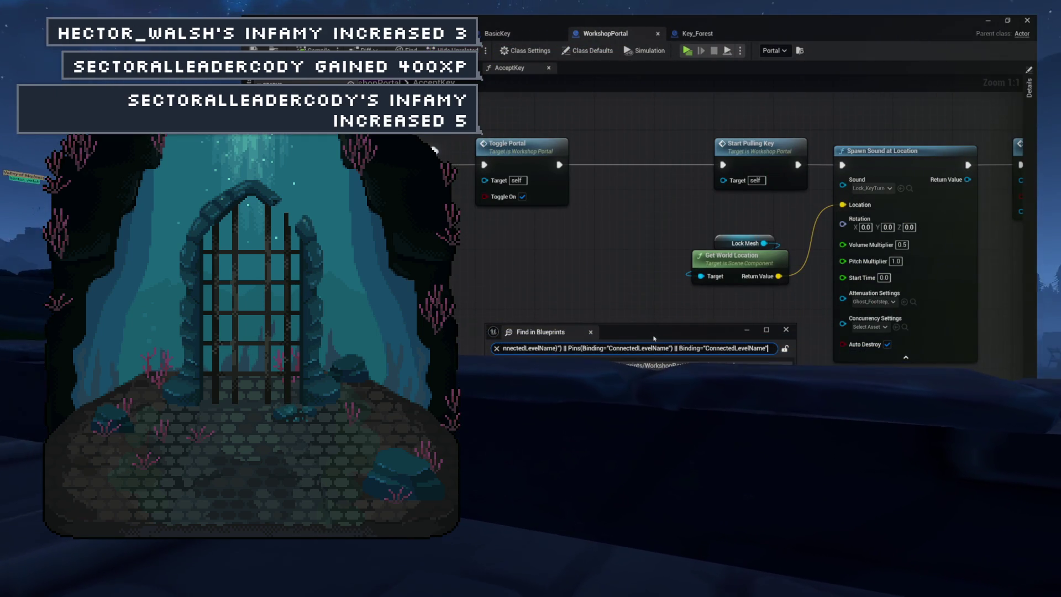
pyautogui.moveTo(653, 312); pyautogui.dragTo(635, 244)
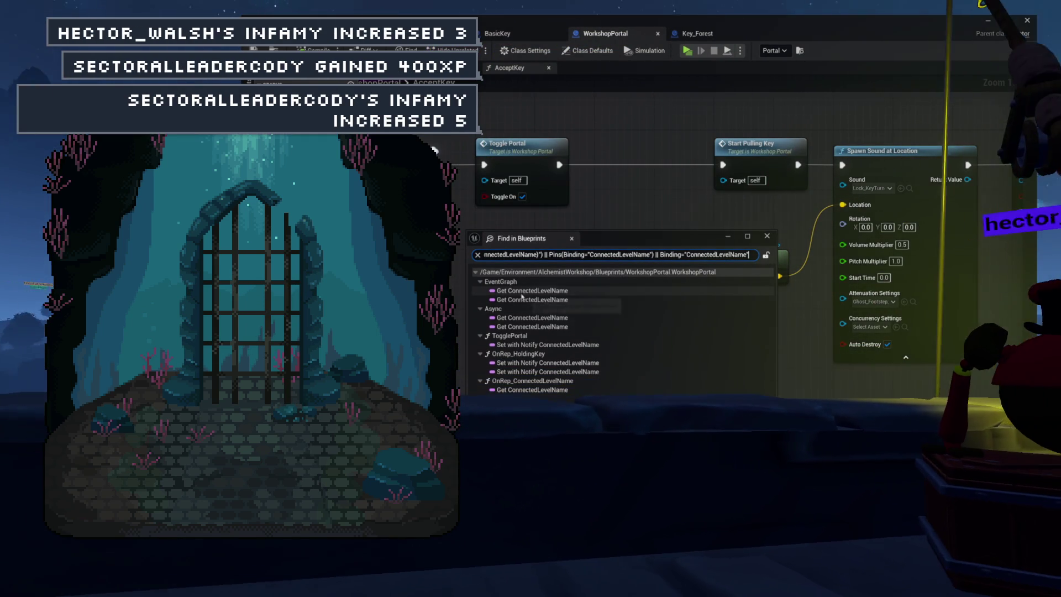
# Step: Jump to TogglePortal's Set with Notify ConnectedLevelName result and zoom out over the graph
pyautogui.click(544, 345)
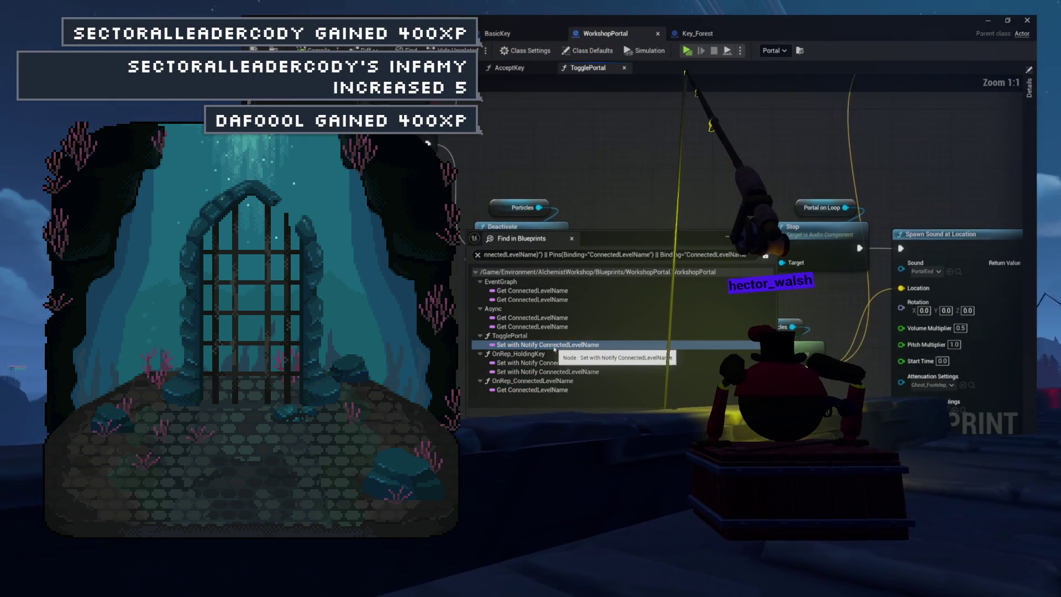
pyautogui.moveTo(528, 238)
pyautogui.mouseDown()
pyautogui.moveTo(528, 472)
pyautogui.moveTo(527, 344)
pyautogui.mouseUp()
pyautogui.scroll(-7, 746, 194)
pyautogui.scroll(2, 641, 222)
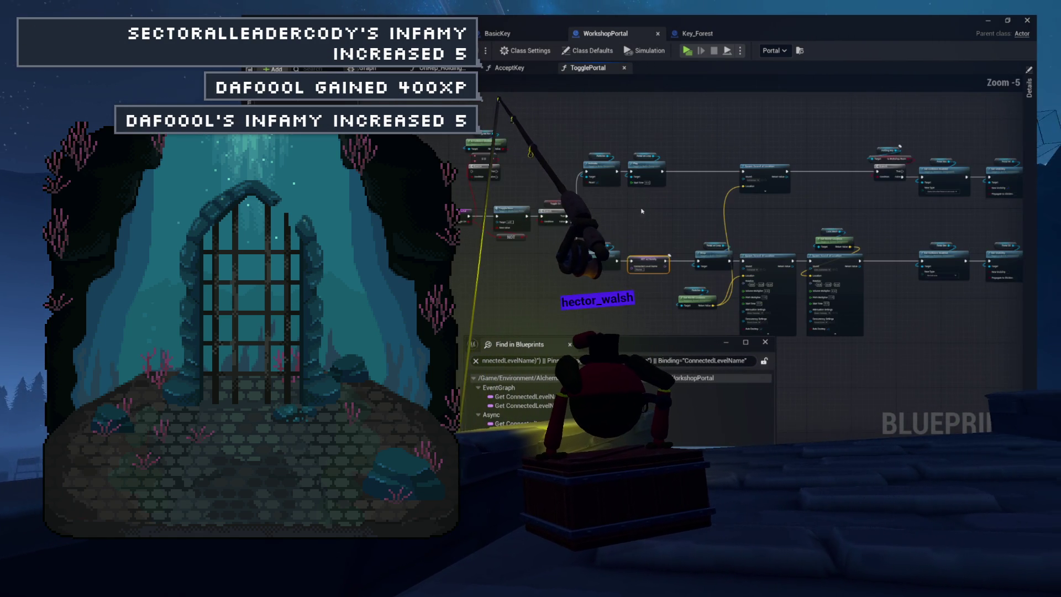
pyautogui.moveTo(661, 214)
pyautogui.mouseDown()
pyautogui.moveTo(694, 213)
pyautogui.moveTo(534, 223)
pyautogui.moveTo(643, 220)
pyautogui.mouseUp()
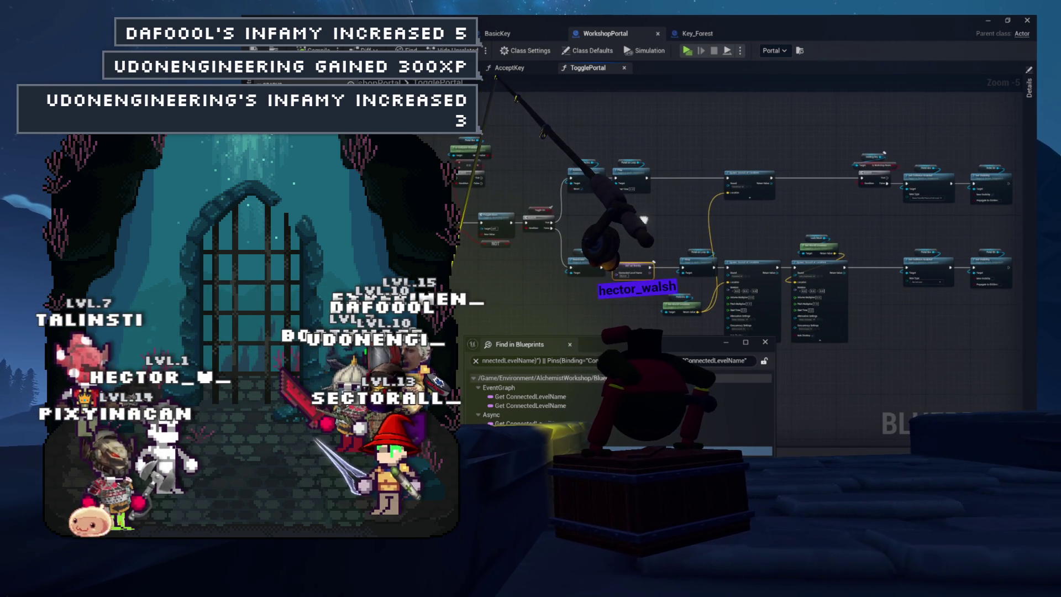
pyautogui.moveTo(645, 217)
pyautogui.mouseDown()
pyautogui.moveTo(584, 217)
pyautogui.moveTo(635, 217)
pyautogui.moveTo(635, 235)
pyautogui.moveTo(597, 221)
pyautogui.moveTo(669, 212)
pyautogui.mouseUp()
pyautogui.scroll(3, 596, 236)
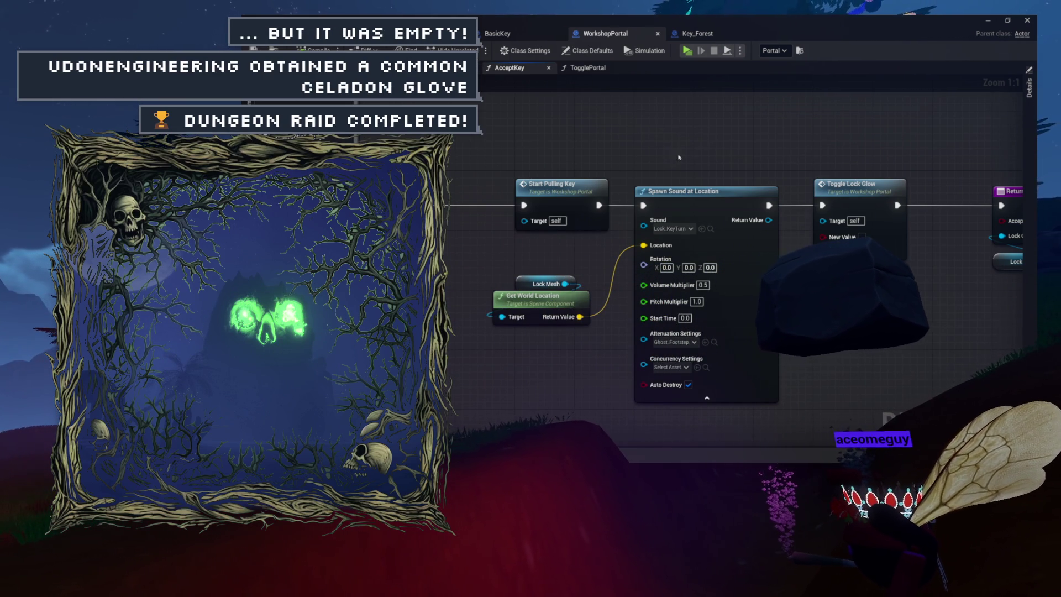
# Step: Pan across AcceptKey's Toggle Portal, Spawn Sound and Return nodes, then open OnRep_HoldingKey
pyautogui.moveTo(503, 142); pyautogui.dragTo(851, 164)
pyautogui.moveTo(795, 161); pyautogui.dragTo(682, 162)
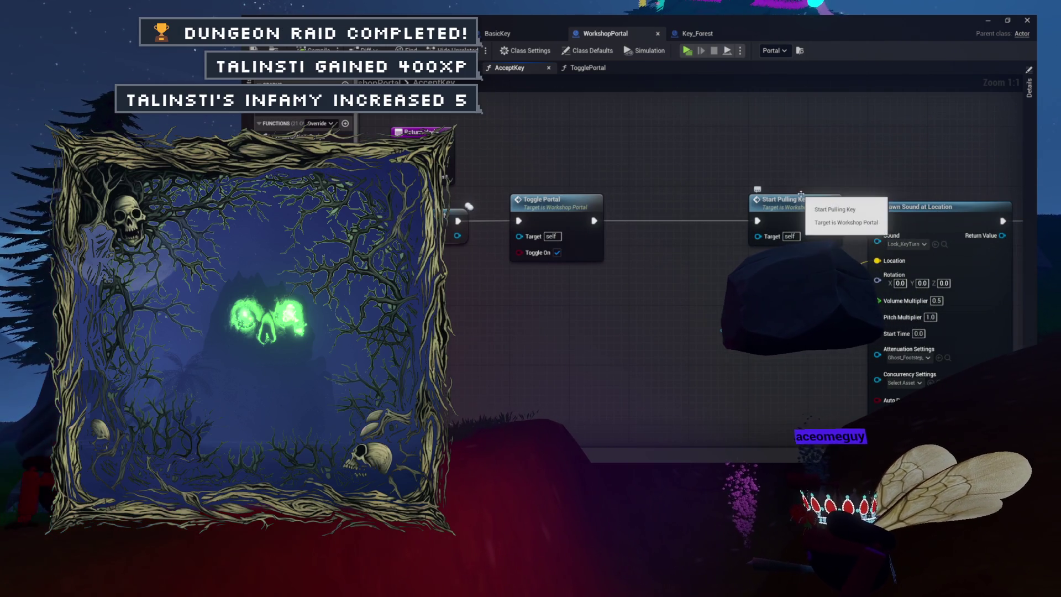
pyautogui.moveTo(642, 201); pyautogui.dragTo(856, 195)
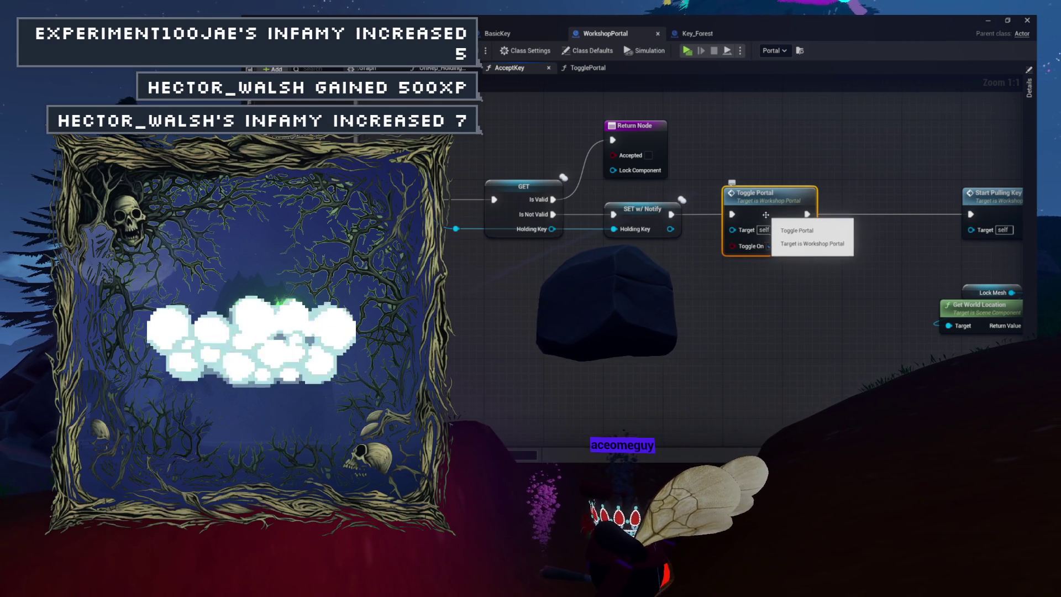
pyautogui.moveTo(775, 281); pyautogui.dragTo(653, 259)
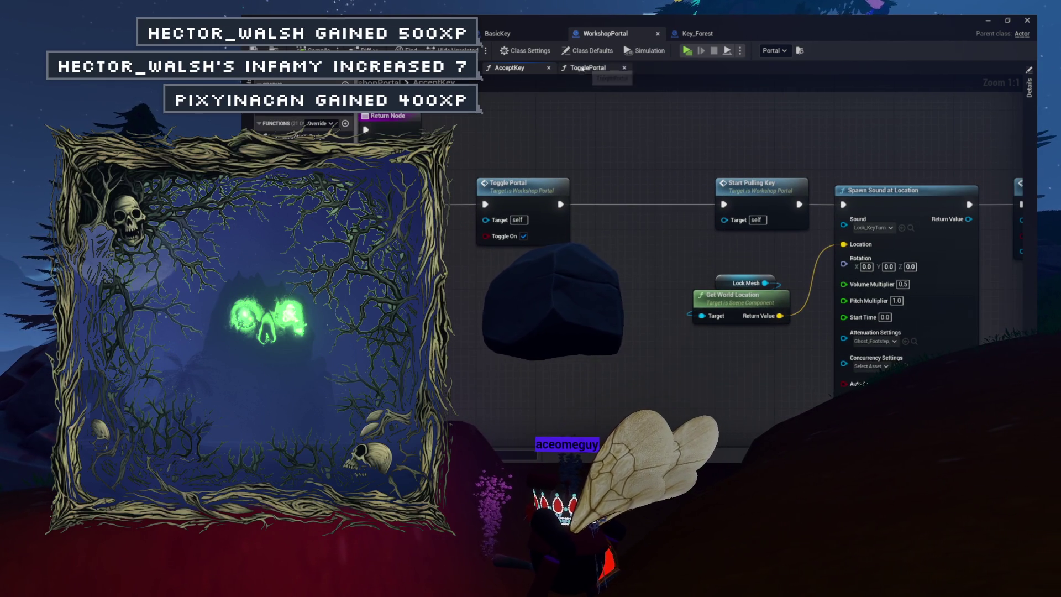
pyautogui.click(470, 69)
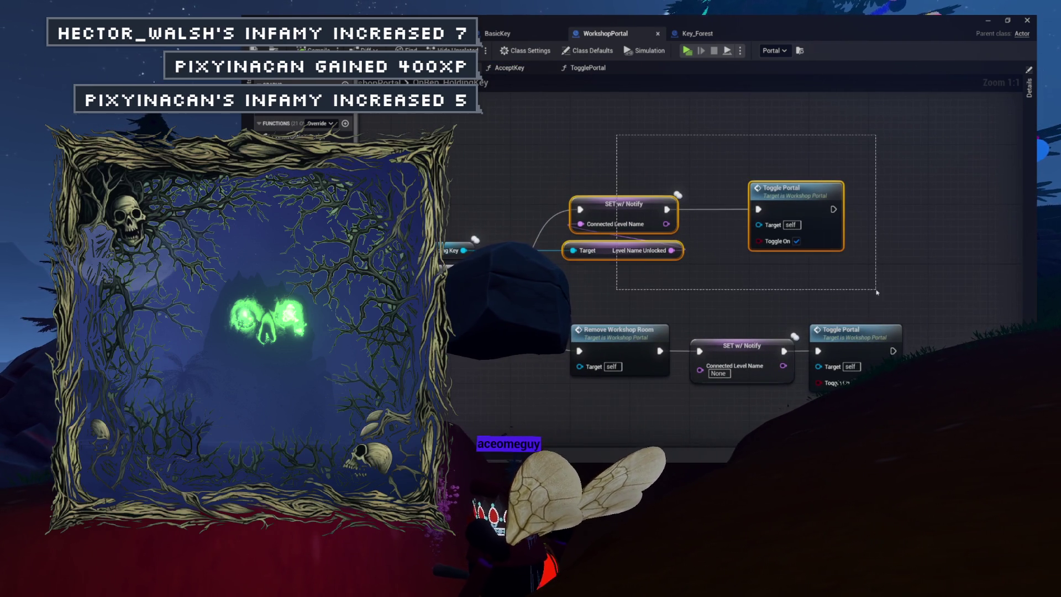
# Step: Marquee-select the SET w/ Notify and Level Name Unlocked nodes on the Is Valid branch
pyautogui.moveTo(786, 225); pyautogui.dragTo(802, 197)
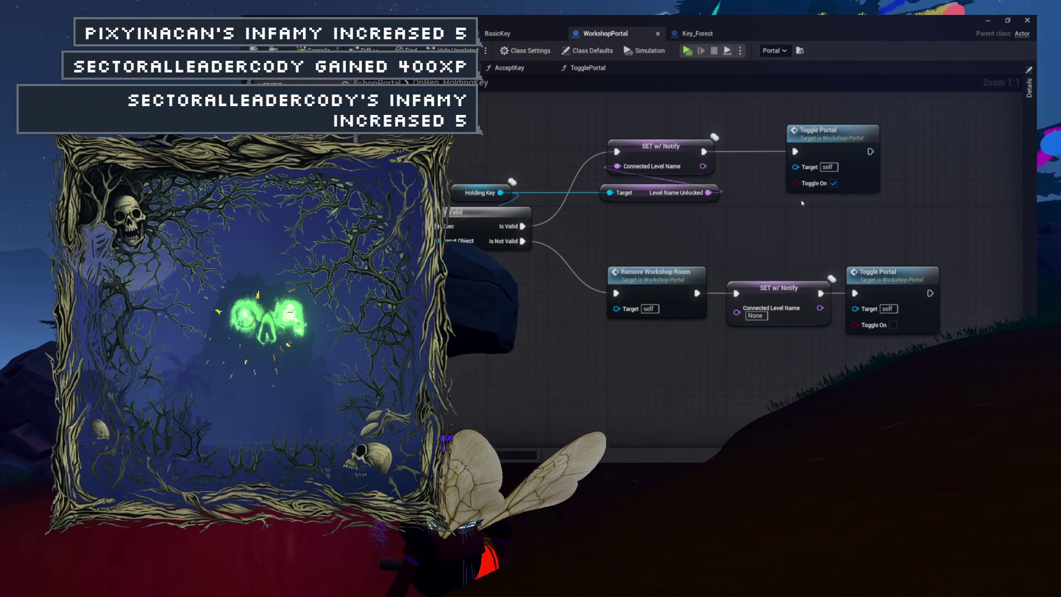
pyautogui.moveTo(647, 119)
pyautogui.mouseDown()
pyautogui.moveTo(779, 122)
pyautogui.moveTo(681, 129)
pyautogui.mouseUp()
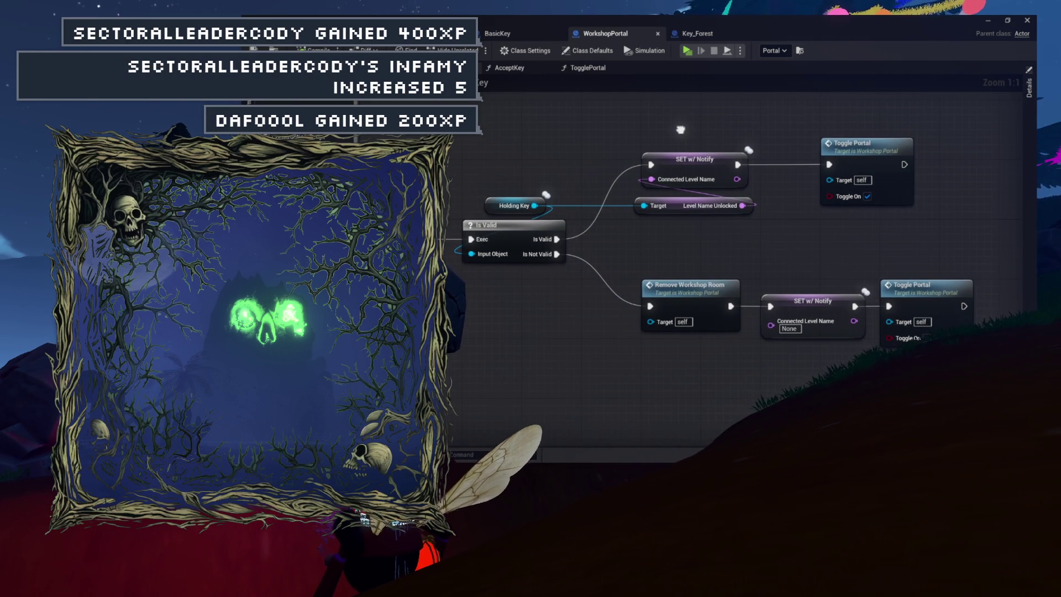
pyautogui.moveTo(687, 178); pyautogui.dragTo(719, 217)
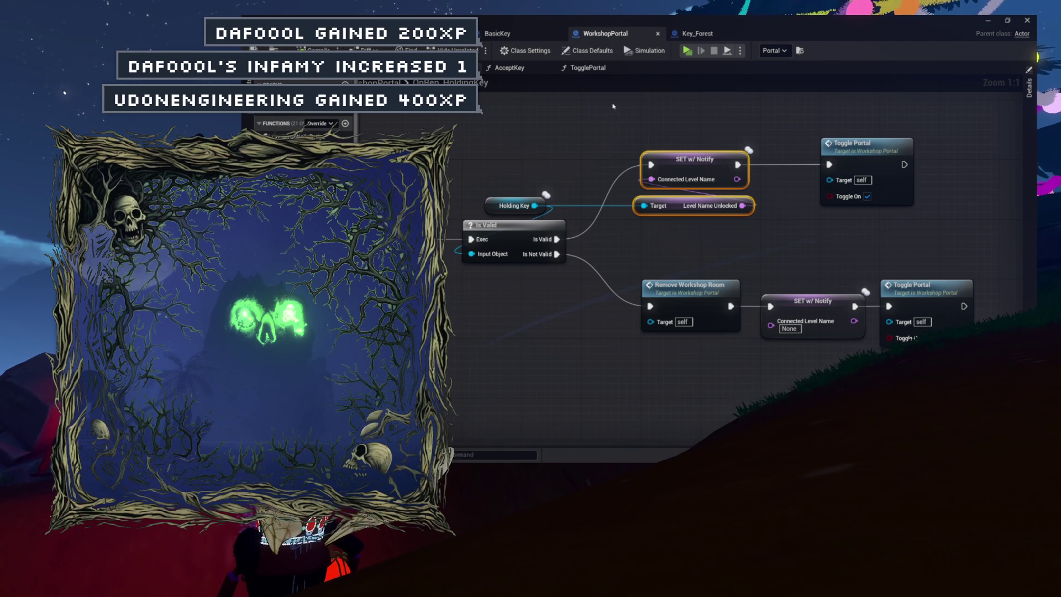
pyautogui.click(590, 67)
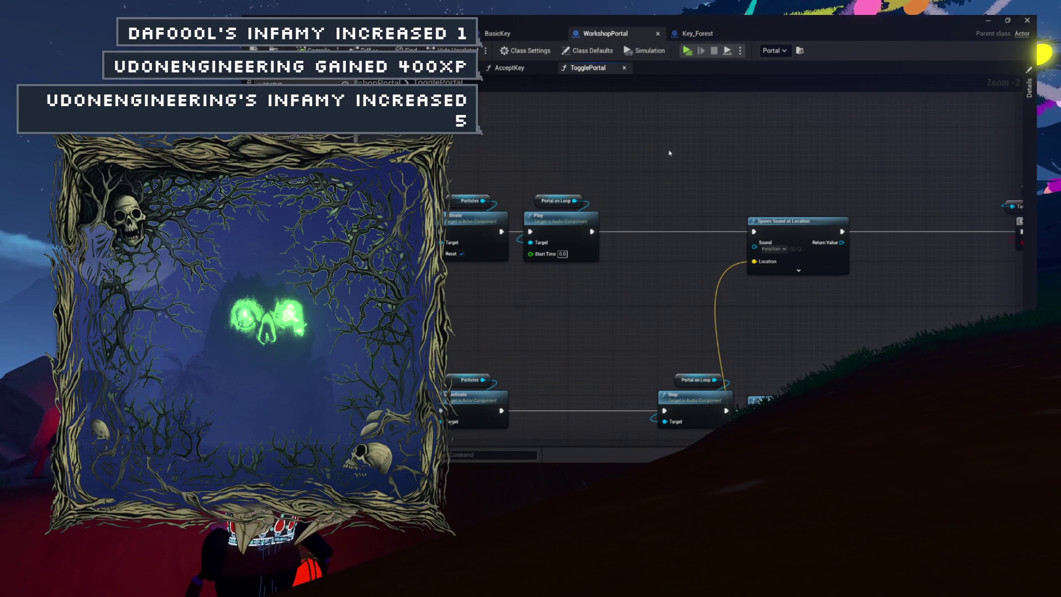
# Step: Return to AcceptKey and frame its Holding Key GET, SET w/ Notify and Return Node
pyautogui.click(505, 67)
pyautogui.scroll(-4, 605, 145)
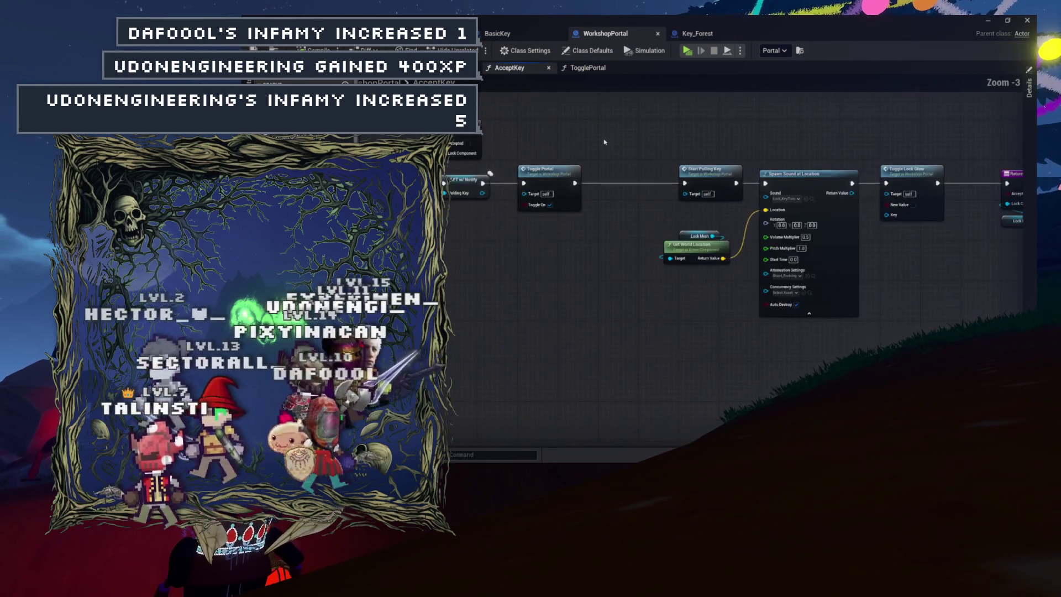
pyautogui.scroll(3, 604, 142)
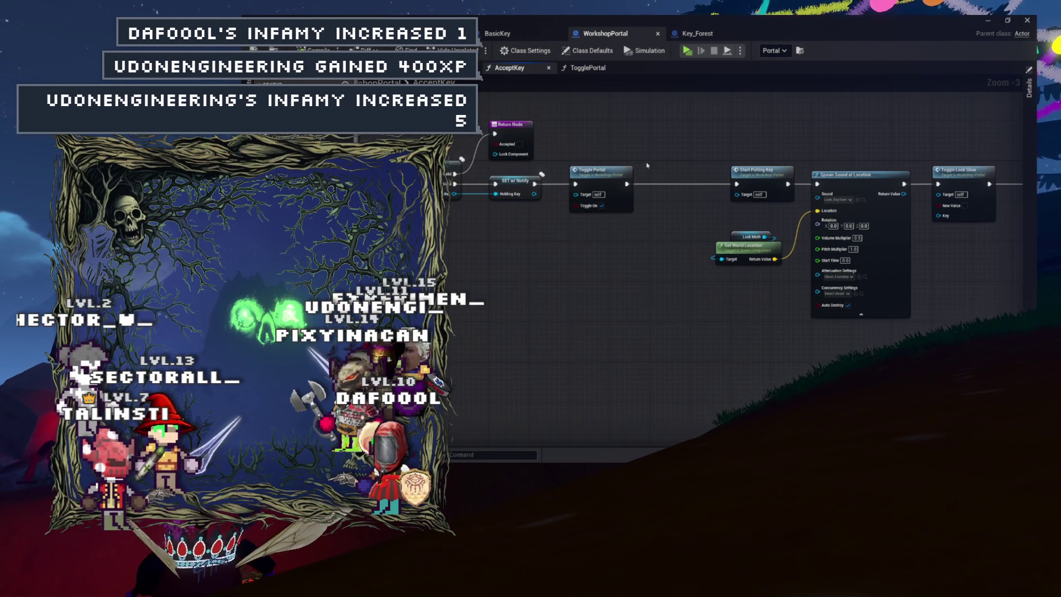
pyautogui.moveTo(654, 165); pyautogui.dragTo(699, 161)
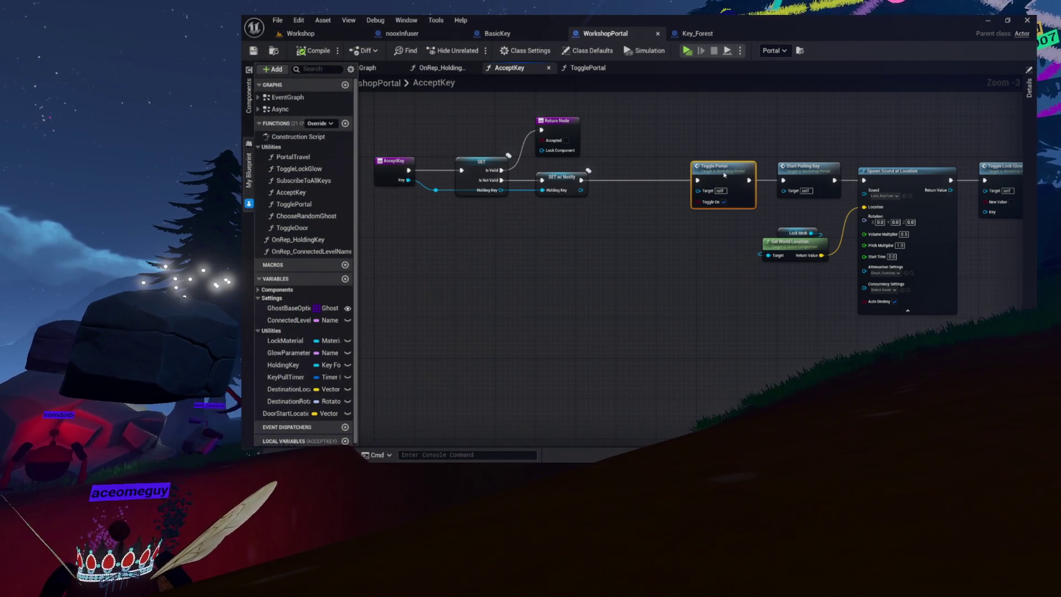
pyautogui.scroll(3, 711, 191)
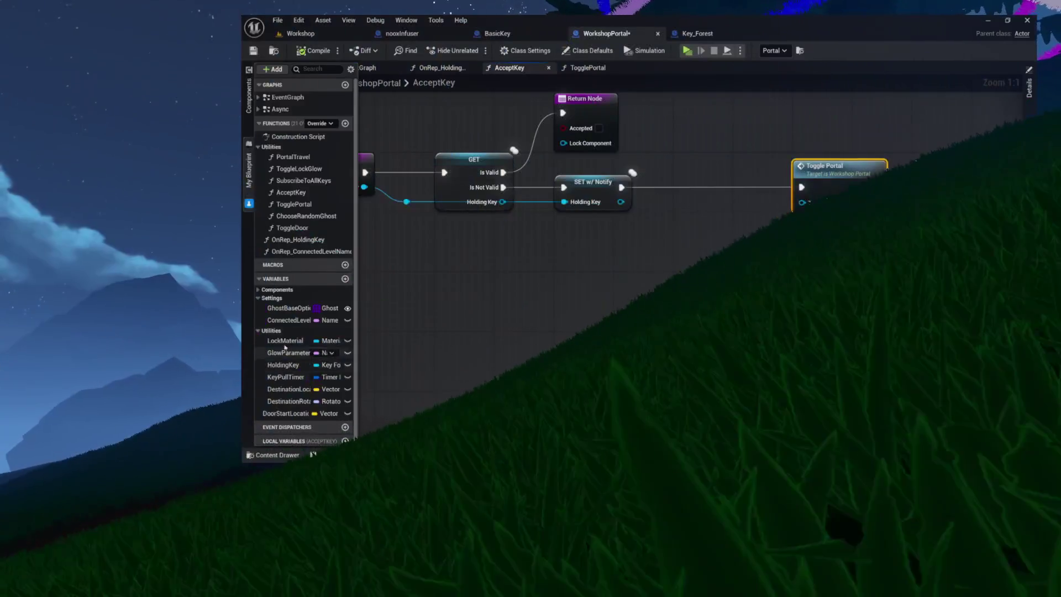
# Step: Place a Connected Level Name setter before Toggle Portal, comparing against OnRep_HoldingKey's nodes
pyautogui.click(289, 319)
pyautogui.moveTo(289, 319)
pyautogui.mouseDown()
pyautogui.moveTo(718, 183)
pyautogui.moveTo(685, 177)
pyautogui.mouseUp()
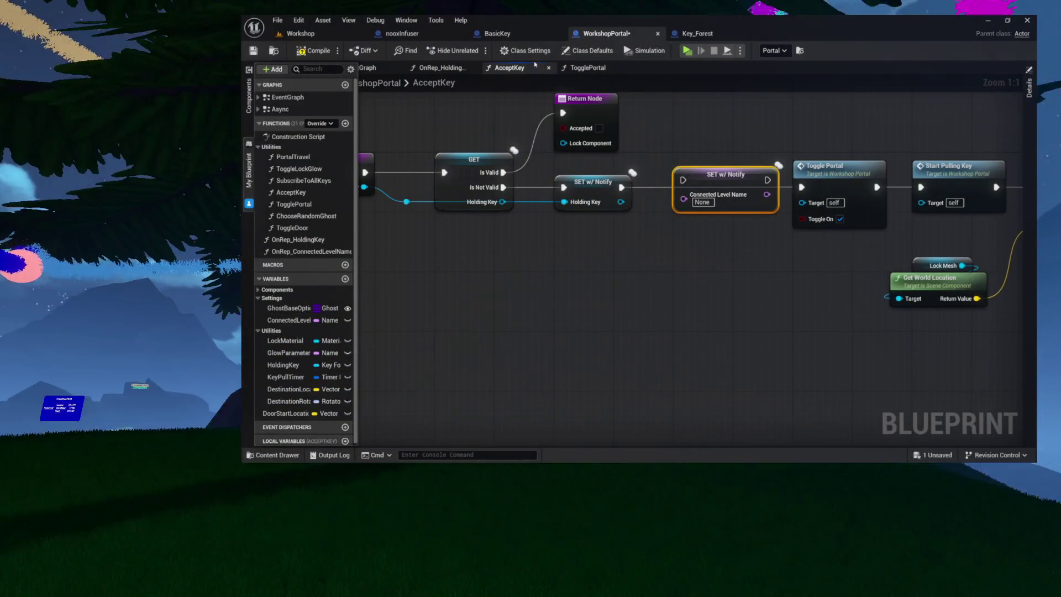
pyautogui.click(441, 67)
pyautogui.moveTo(613, 121); pyautogui.dragTo(786, 247)
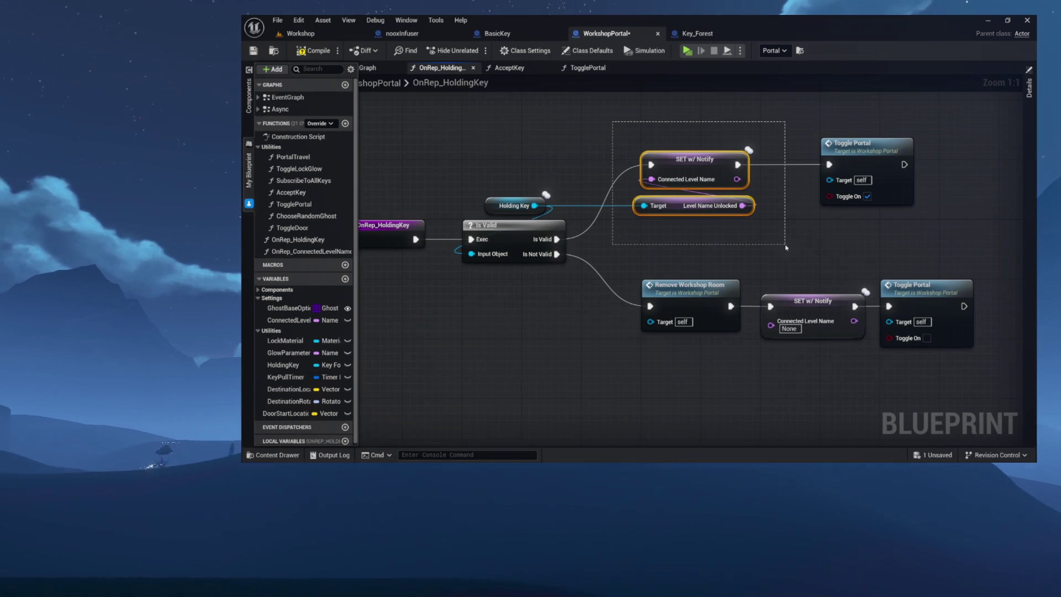
pyautogui.moveTo(786, 247); pyautogui.dragTo(786, 247)
pyautogui.click(565, 89)
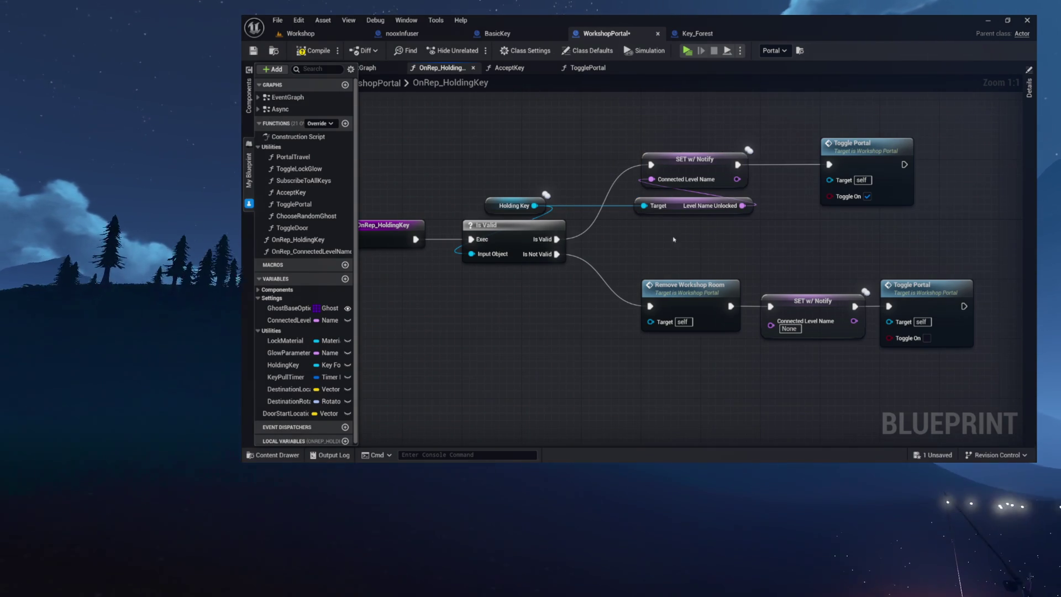
pyautogui.moveTo(632, 259); pyautogui.dragTo(939, 366)
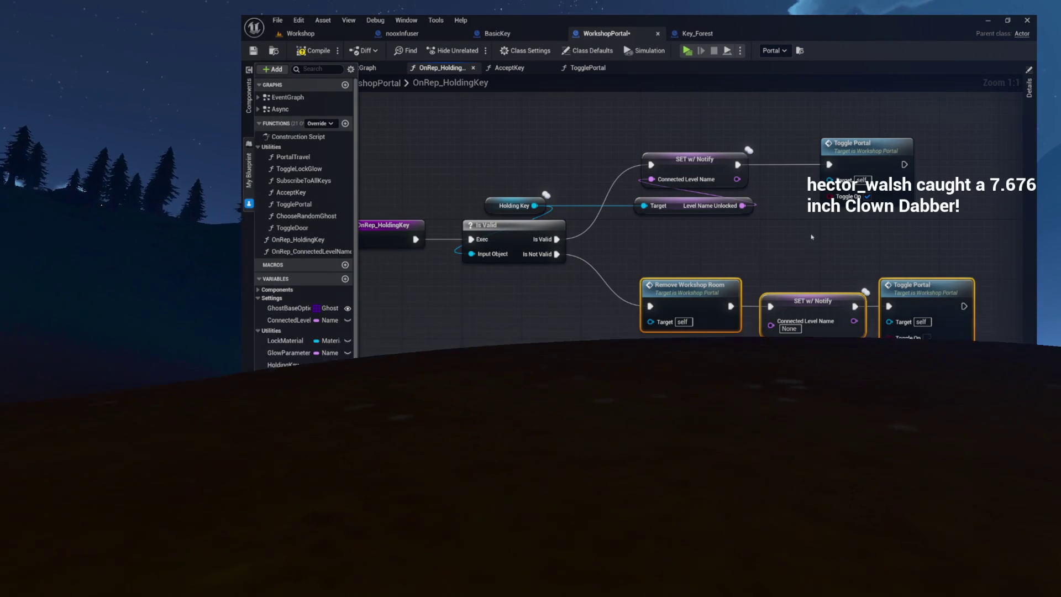
pyautogui.click(811, 236)
pyautogui.click(521, 67)
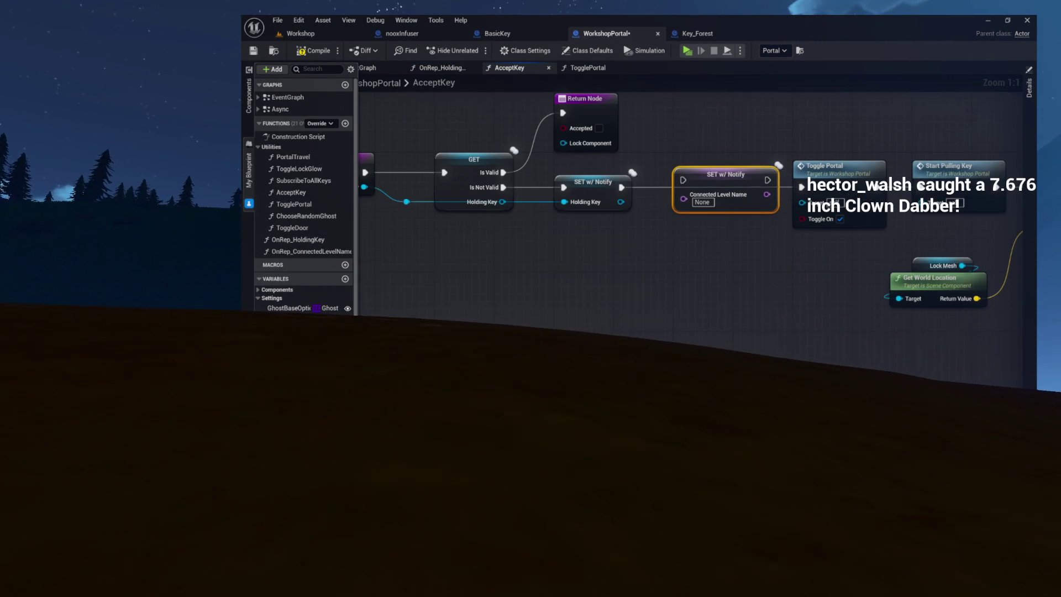
pyautogui.moveTo(707, 205); pyautogui.dragTo(742, 206)
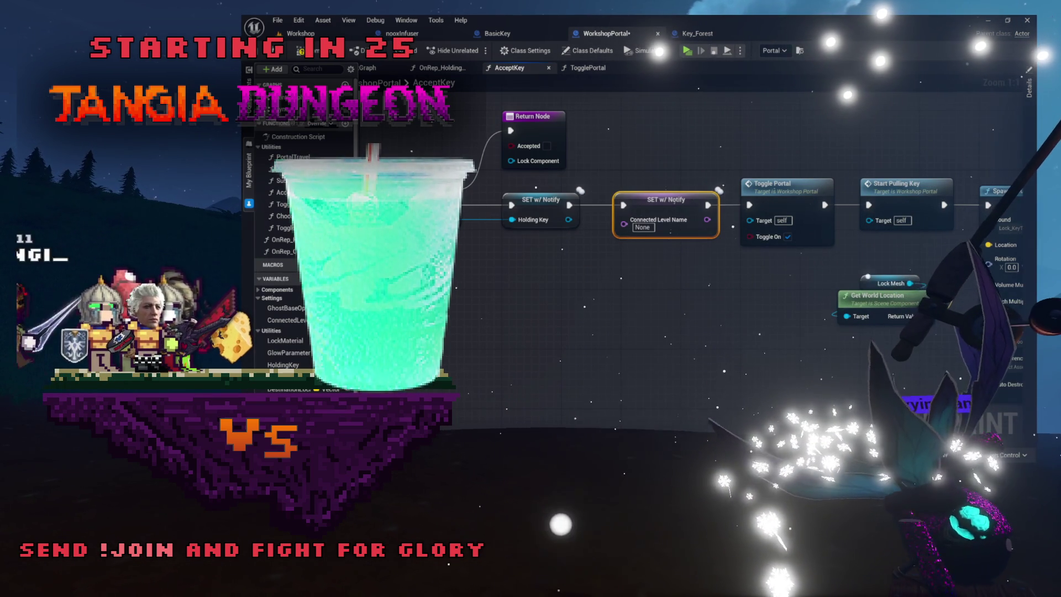
pyautogui.click(544, 262)
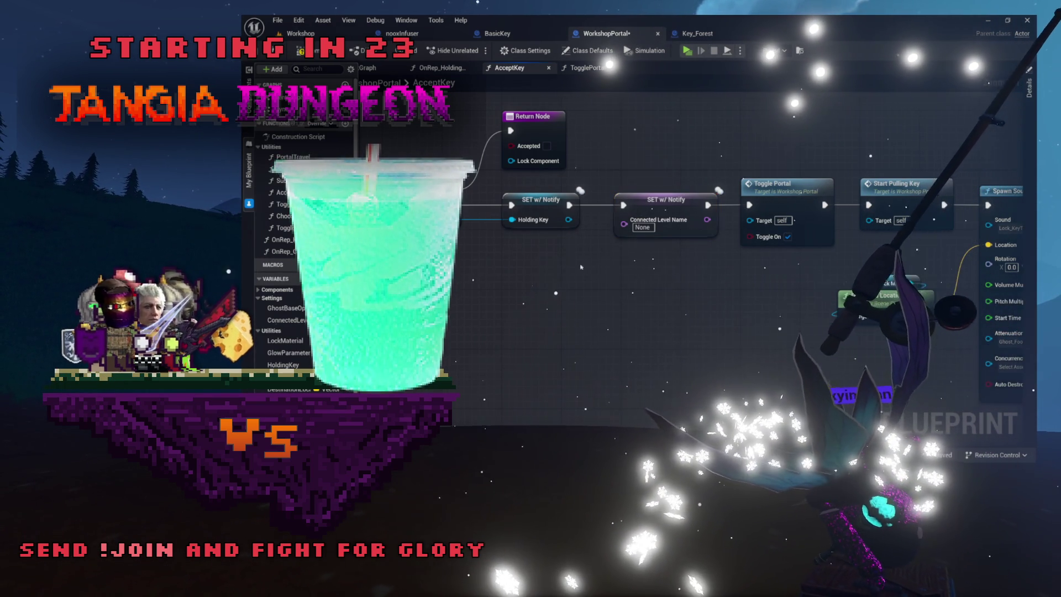
# Step: Feed Connected Level Name from the Holding Key's Get Level Name Unlocked getter
pyautogui.scroll(1, 531, 234)
pyautogui.moveTo(532, 233); pyautogui.dragTo(475, 279)
pyautogui.write('get')
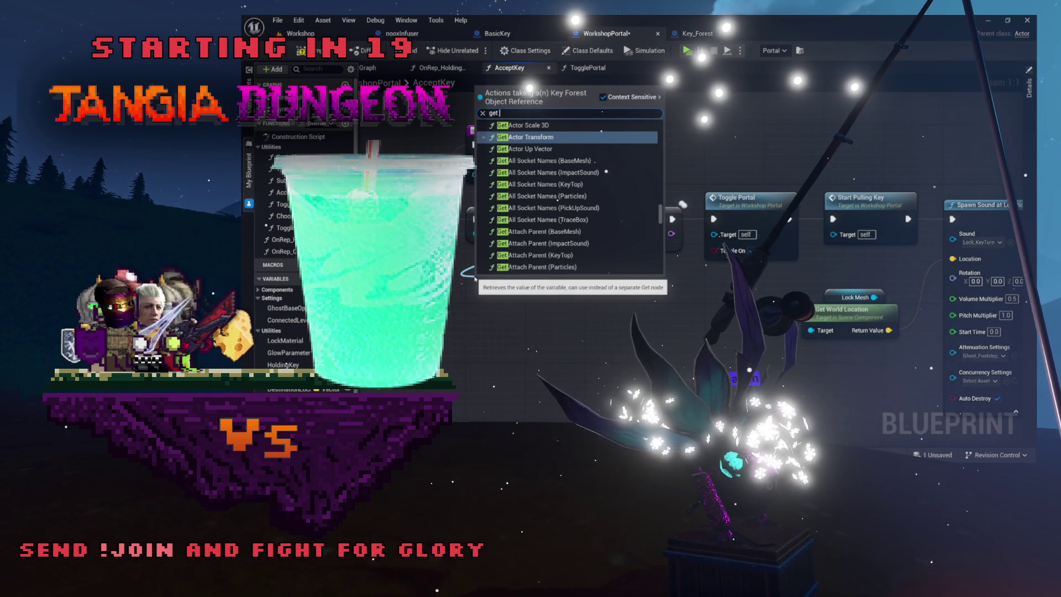
pyautogui.write(' level')
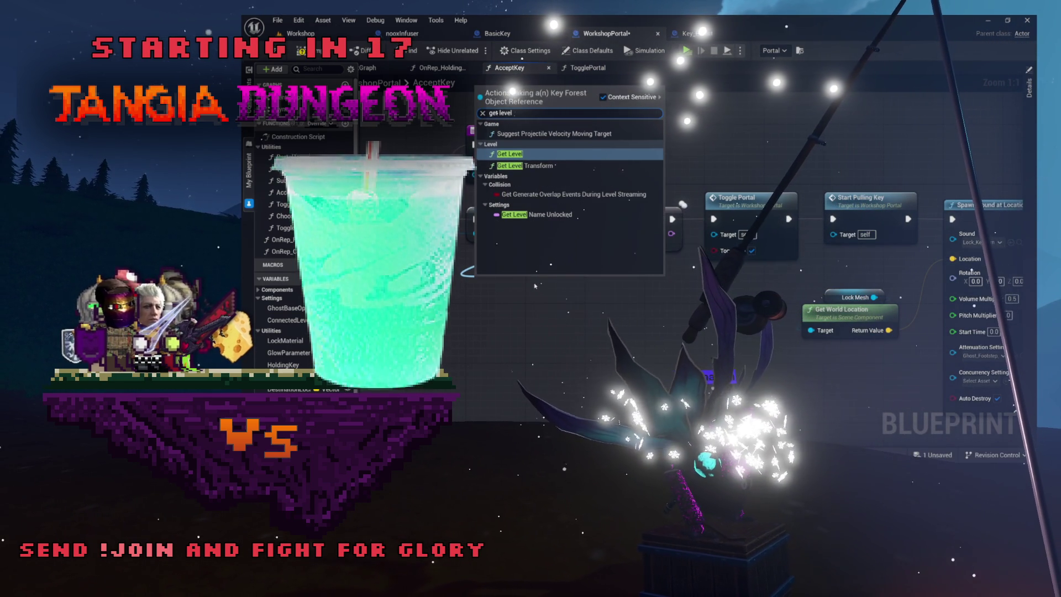
pyautogui.click(539, 216)
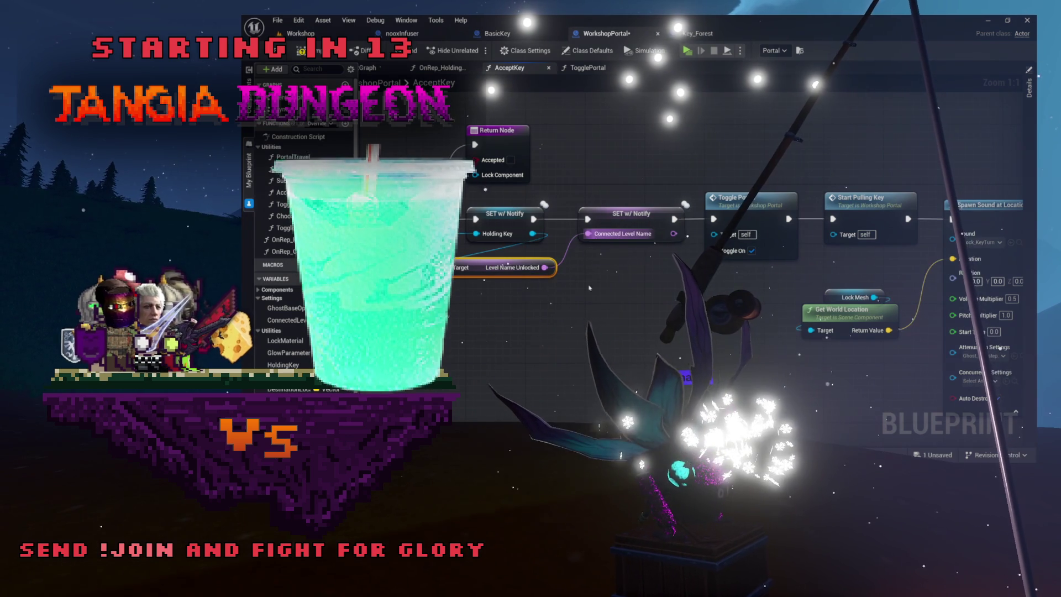
pyautogui.moveTo(588, 275); pyautogui.dragTo(619, 292)
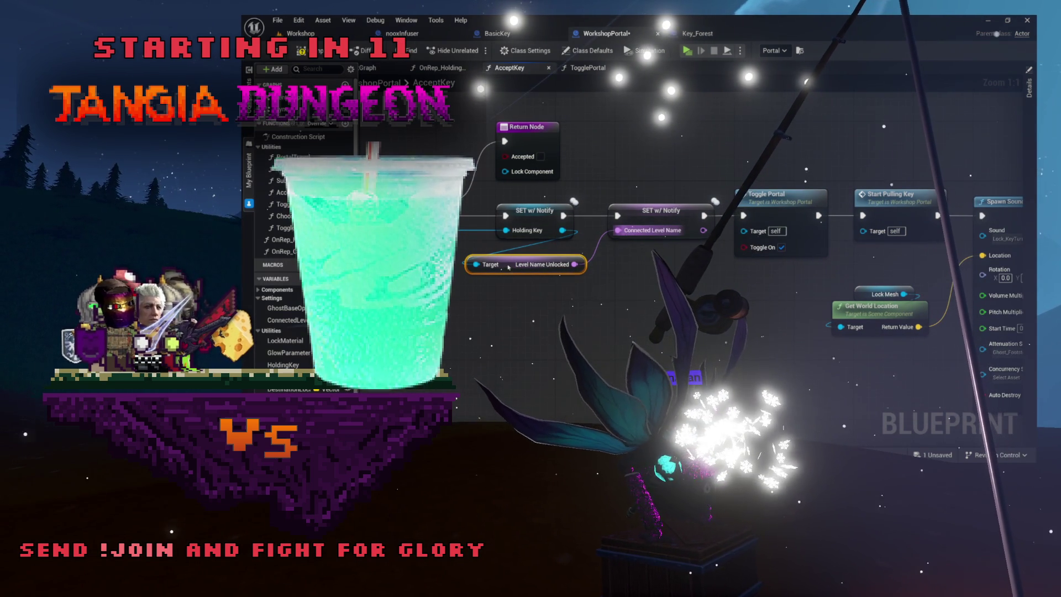
pyautogui.click(599, 317)
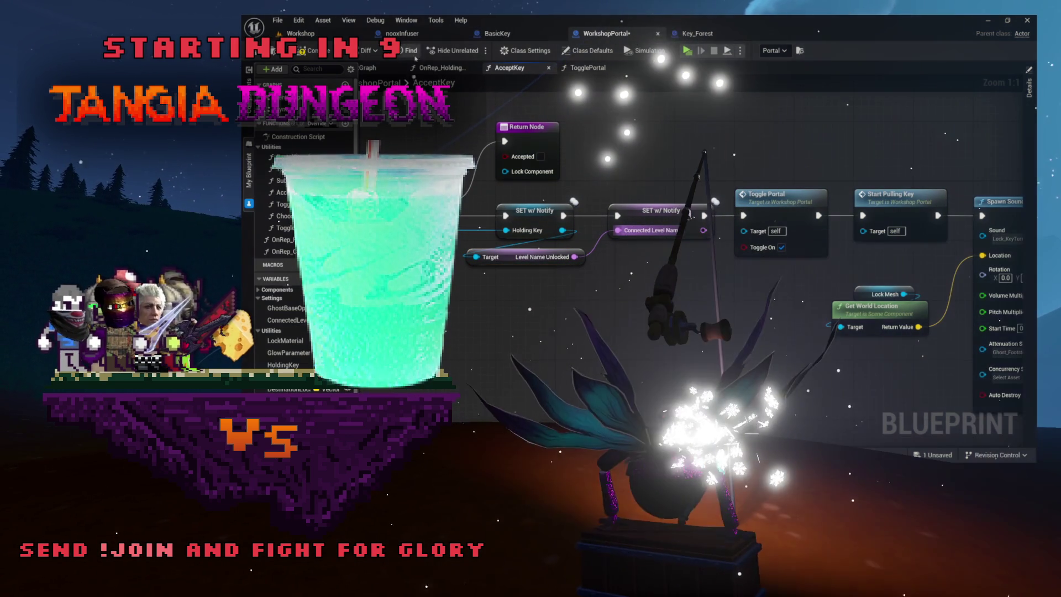
# Step: Compile and save WorkshopPortal, then select both setters and the getter
pyautogui.click(315, 46)
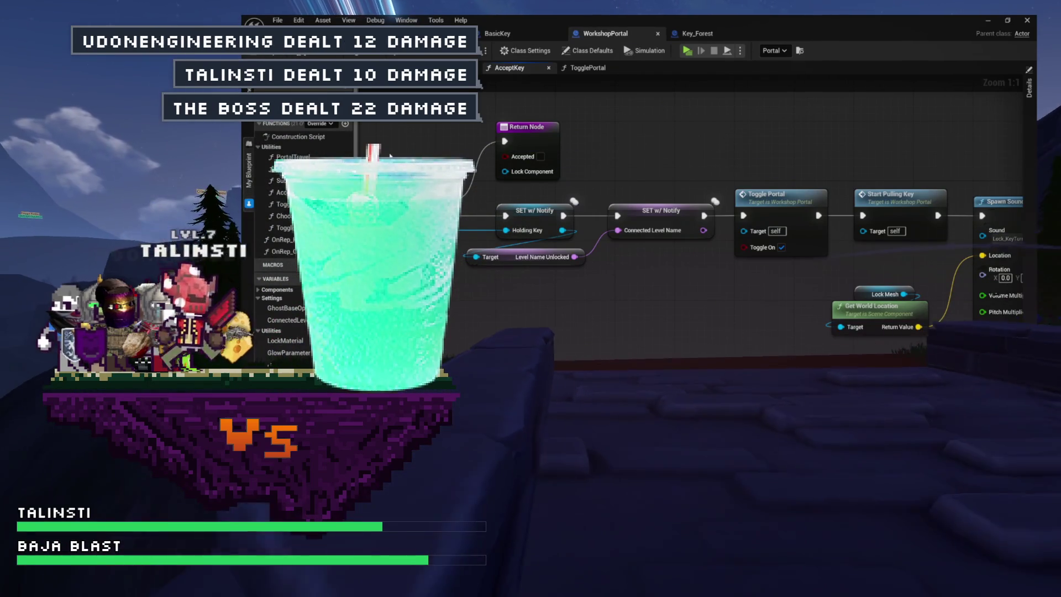
pyautogui.moveTo(724, 134)
pyautogui.mouseDown()
pyautogui.moveTo(487, 145)
pyautogui.moveTo(747, 146)
pyautogui.mouseUp()
pyautogui.moveTo(580, 295); pyautogui.dragTo(743, 215)
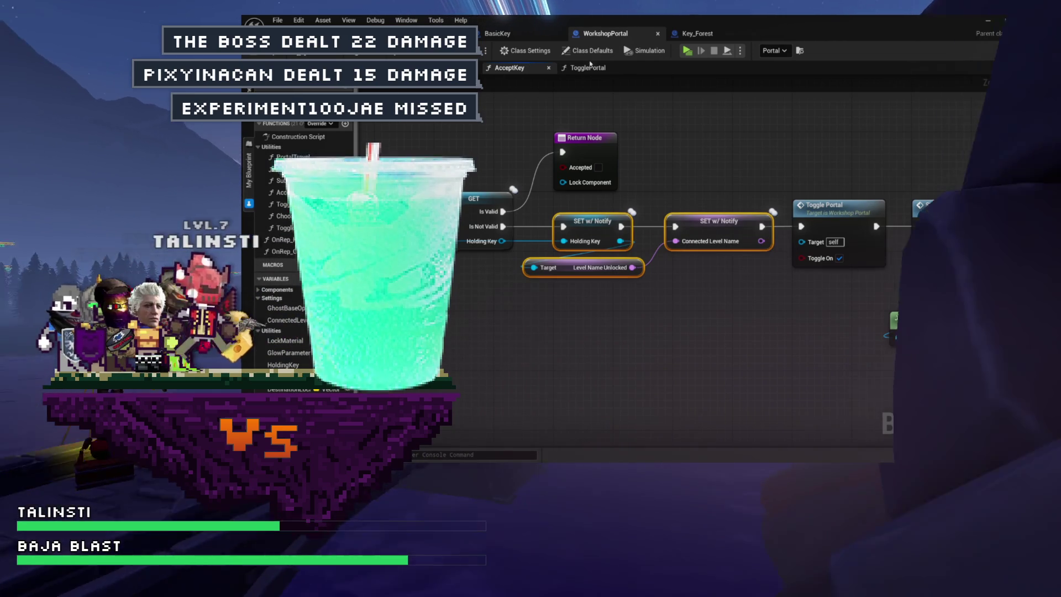
# Step: Inspect OnRep_HoldingKey's valid-key branch and its Toggle Portal node
pyautogui.click(588, 67)
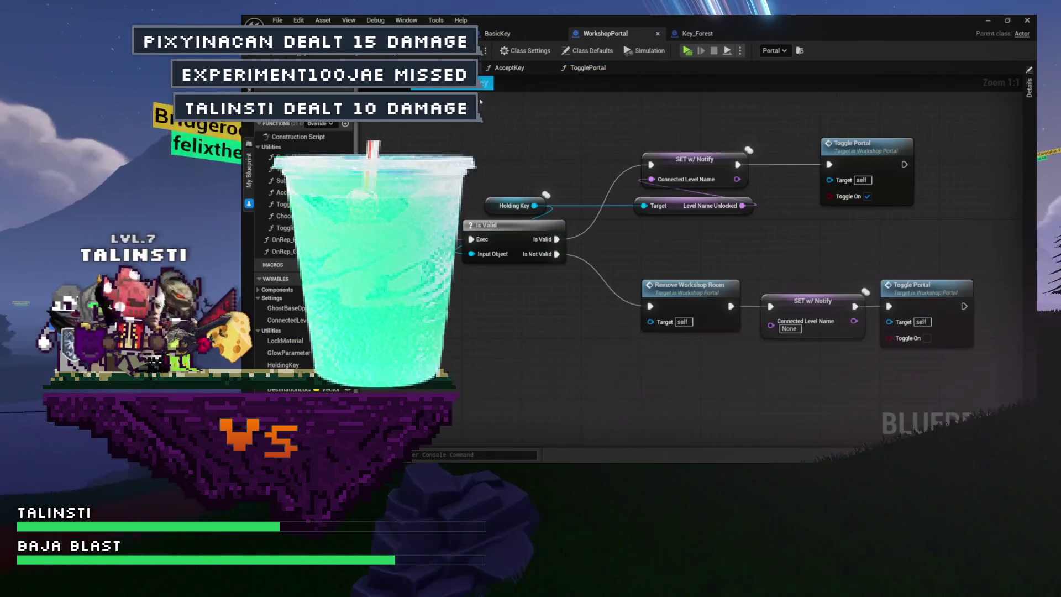
pyautogui.moveTo(480, 132); pyautogui.dragTo(900, 204)
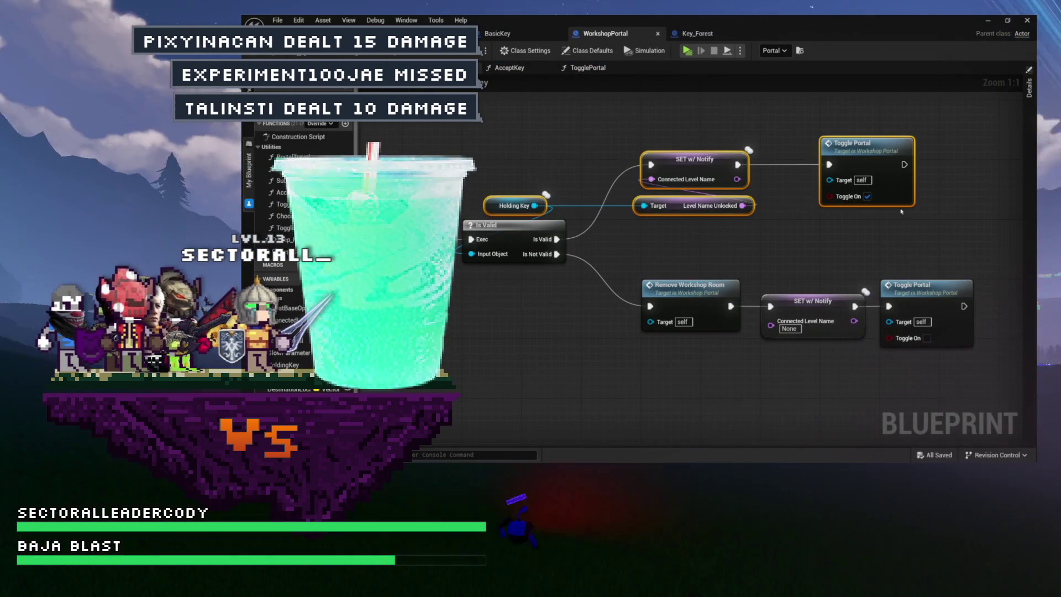
pyautogui.click(917, 216)
pyautogui.click(873, 142)
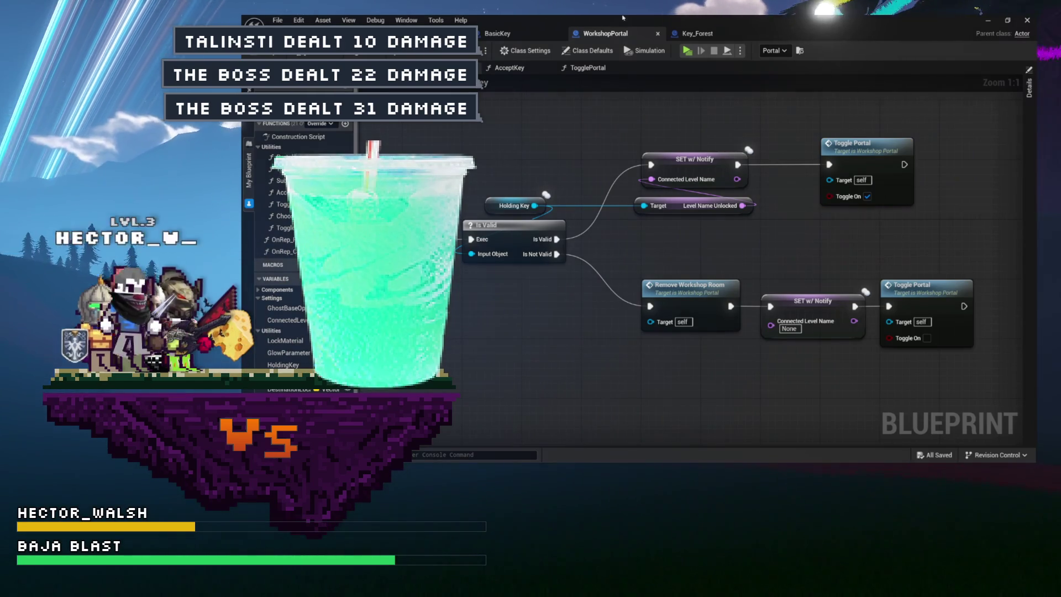
# Step: Open the Remove Workshop Room event's implementation in the Async graph
pyautogui.click(513, 68)
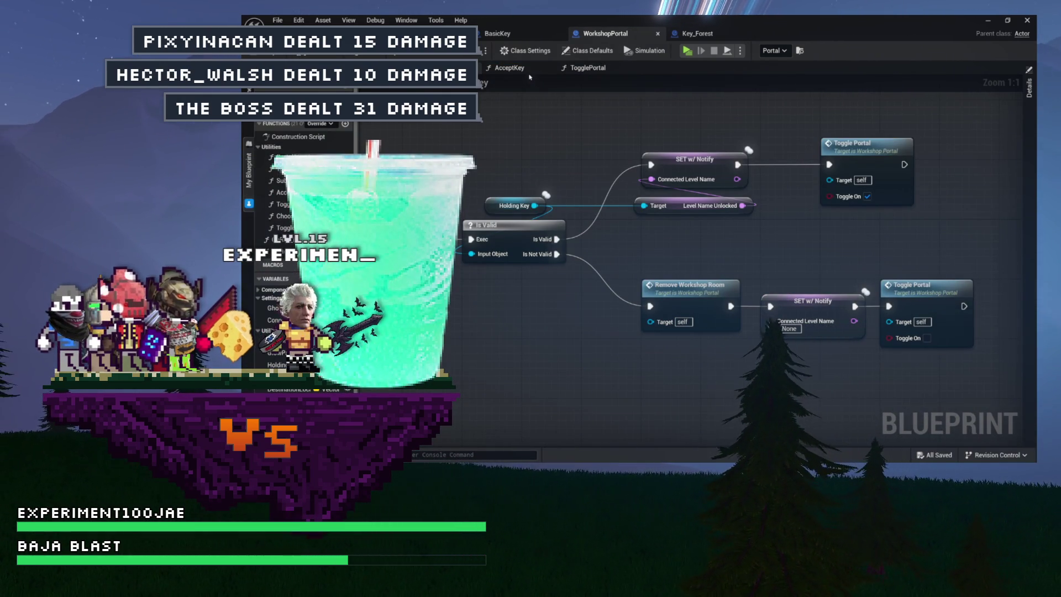
pyautogui.moveTo(663, 267); pyautogui.dragTo(962, 361)
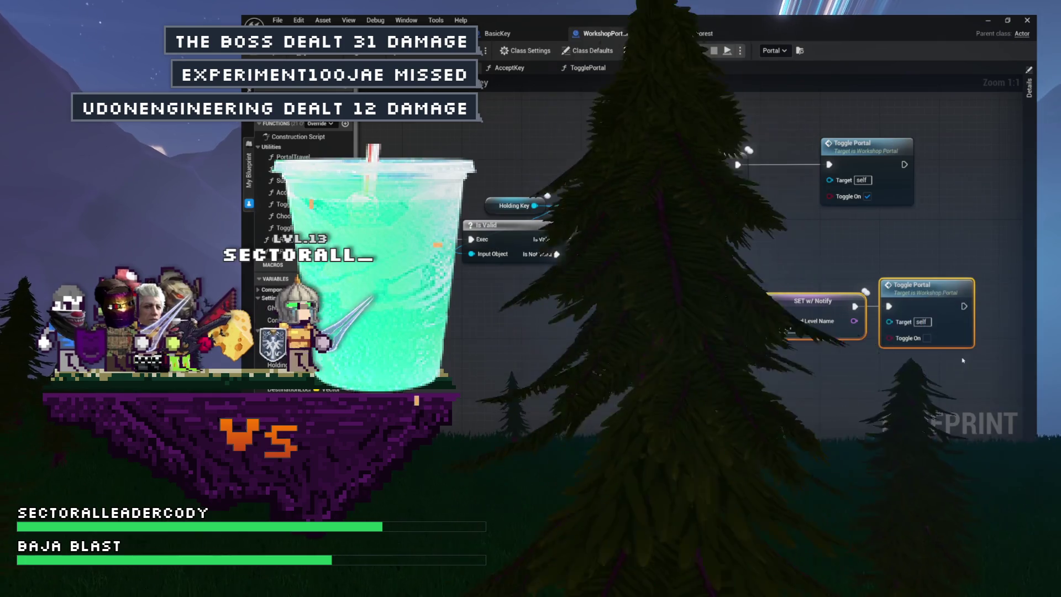
pyautogui.moveTo(764, 262)
pyautogui.mouseDown()
pyautogui.moveTo(883, 263)
pyautogui.moveTo(628, 229)
pyautogui.mouseUp()
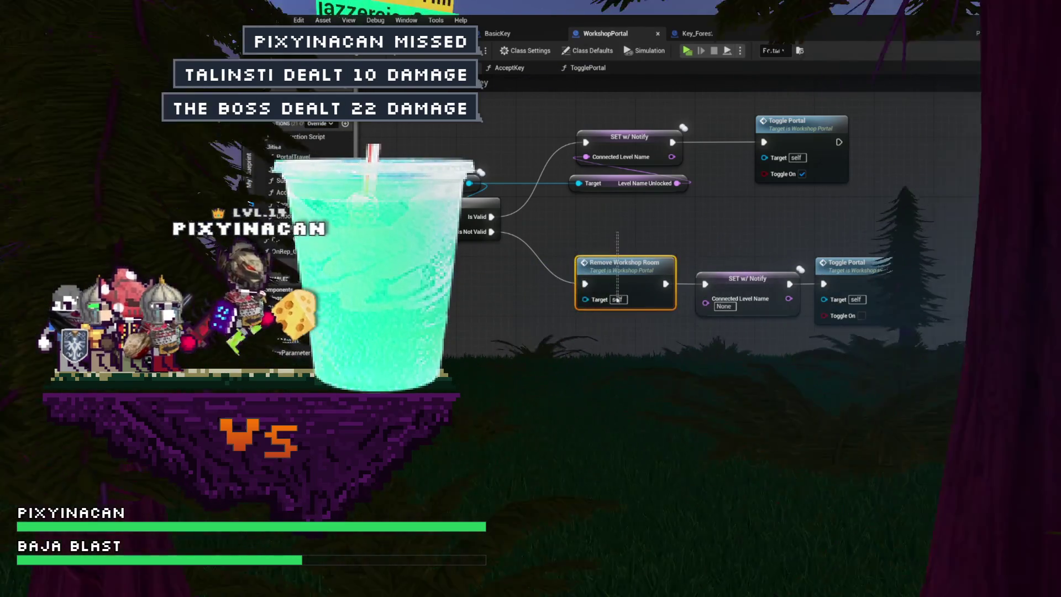
pyautogui.doubleClick(617, 299)
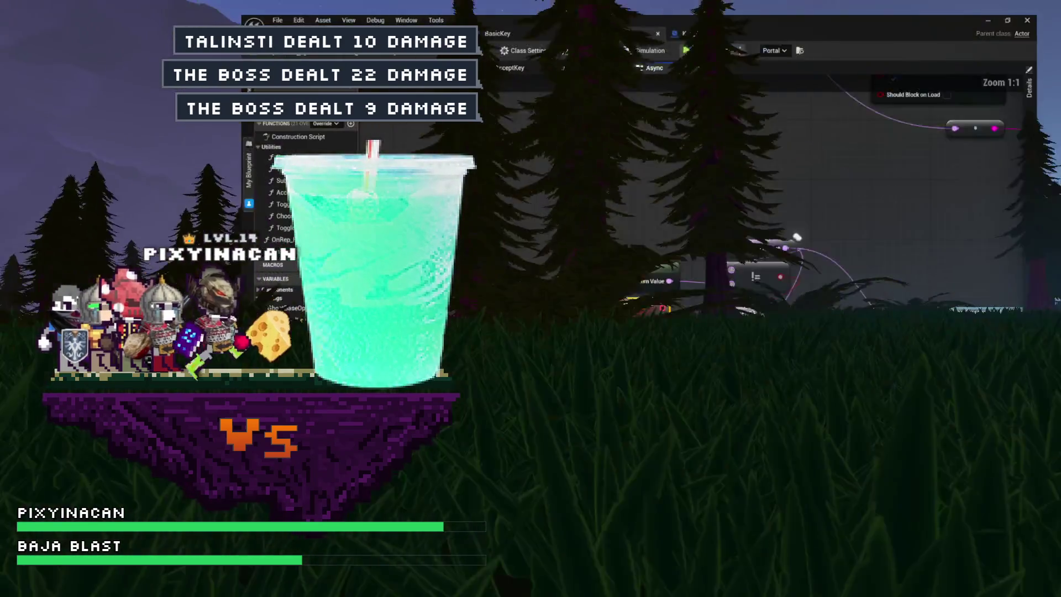
# Step: Find RemoveWorkshopRoom references by name and jump to its OnRep_HoldingKey call
pyautogui.hotkey('alt', 'Left')
pyautogui.rightClick(639, 213)
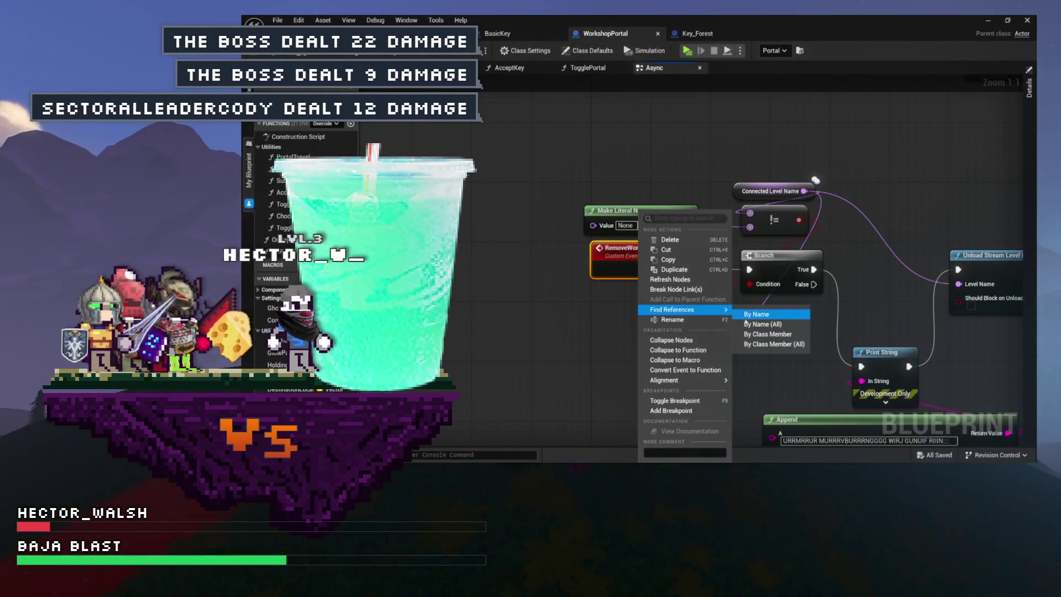
pyautogui.click(765, 344)
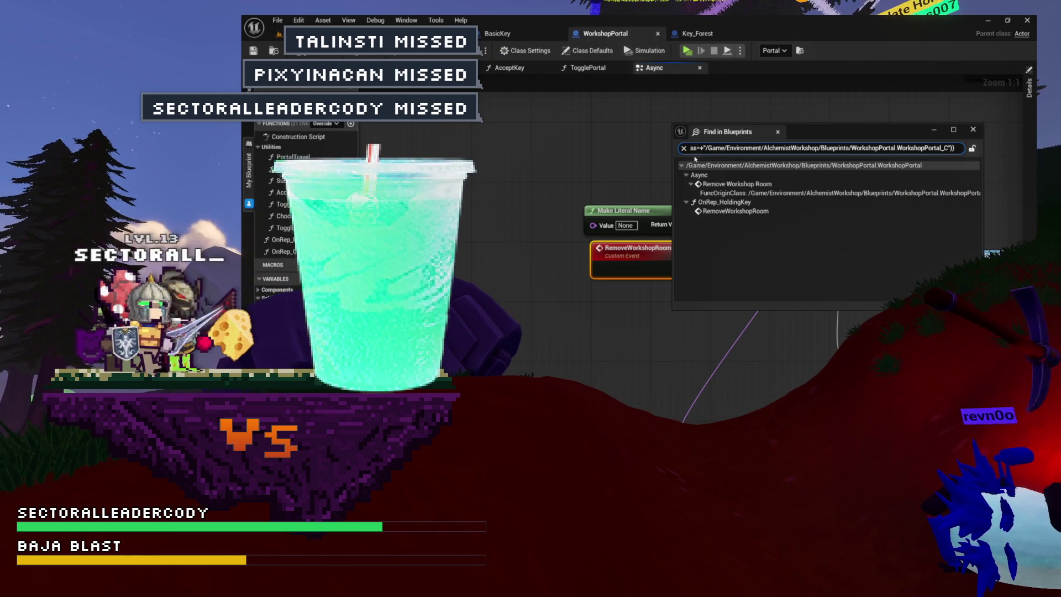
pyautogui.click(726, 213)
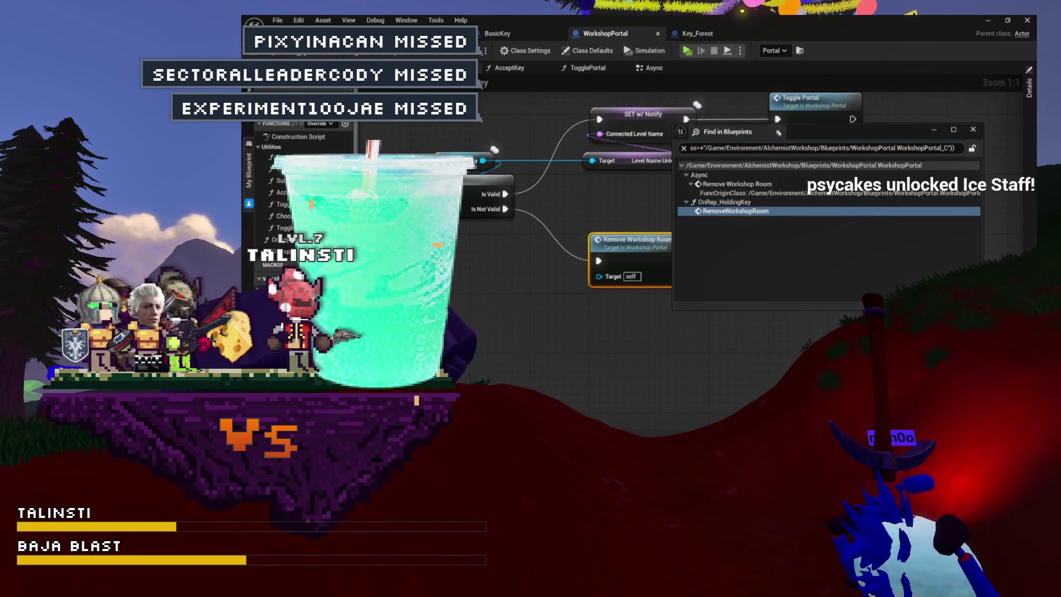
pyautogui.click(778, 133)
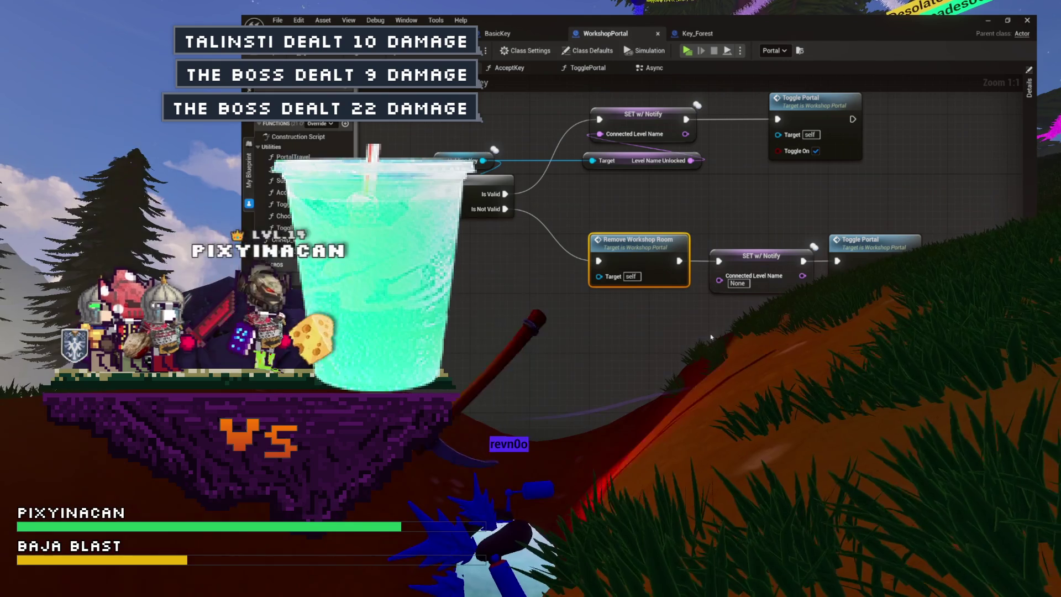
pyautogui.click(681, 348)
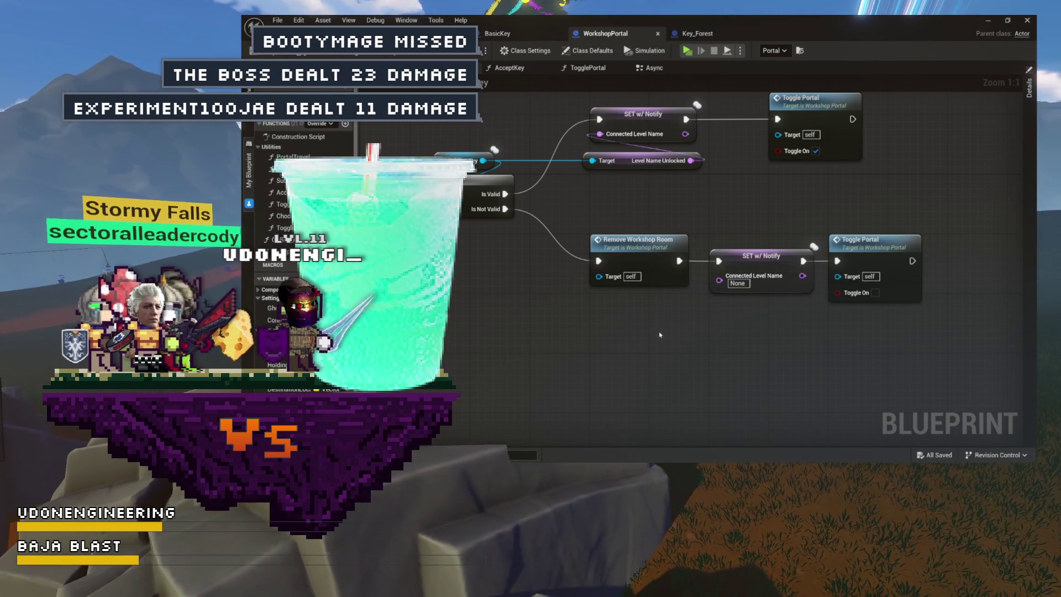
pyautogui.moveTo(674, 331); pyautogui.dragTo(608, 344)
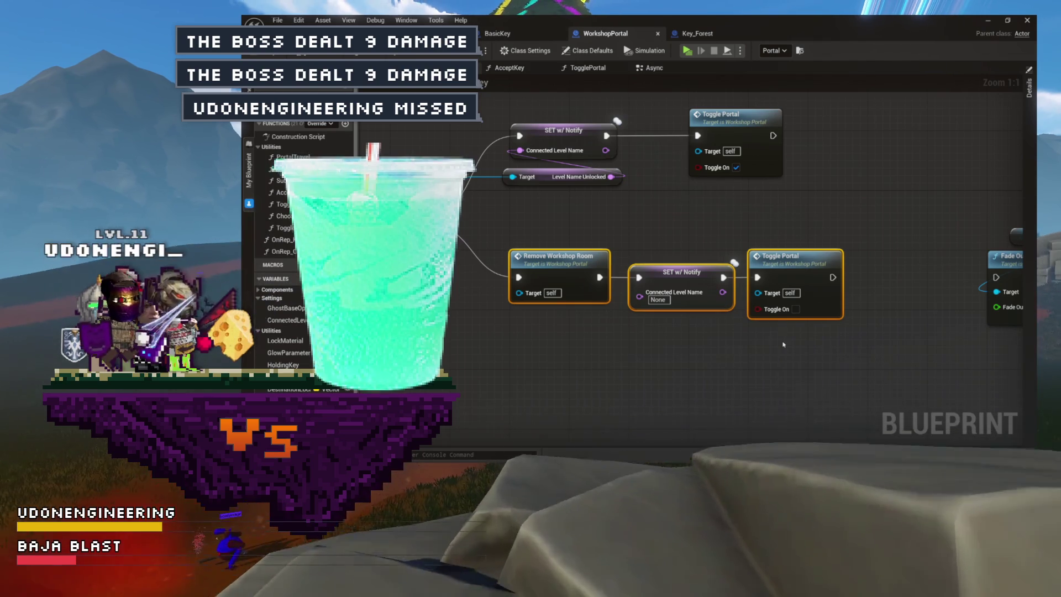
pyautogui.moveTo(695, 348); pyautogui.dragTo(648, 348)
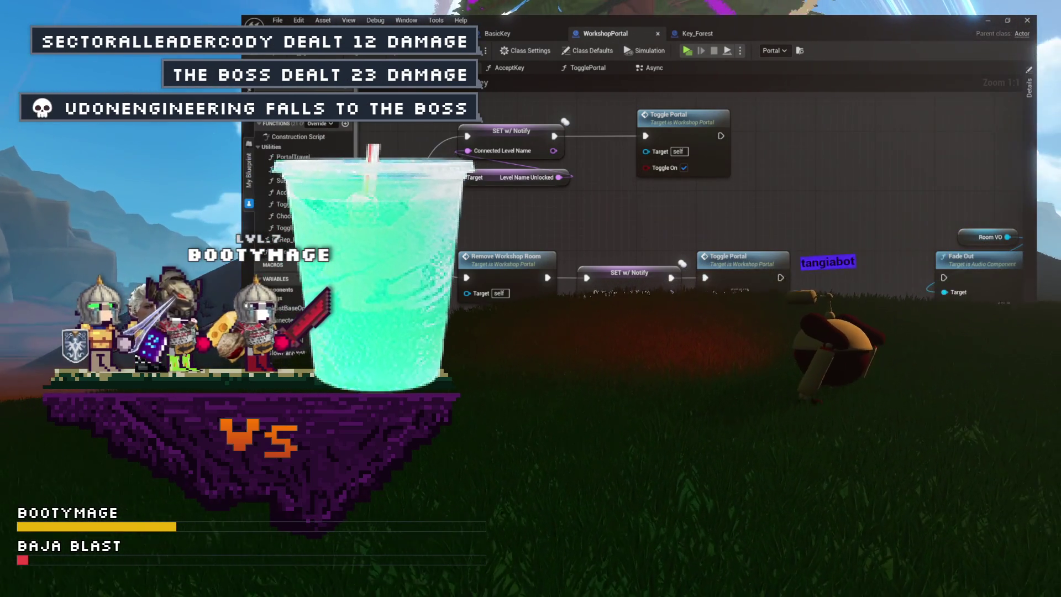
pyautogui.moveTo(611, 216); pyautogui.dragTo(564, 221)
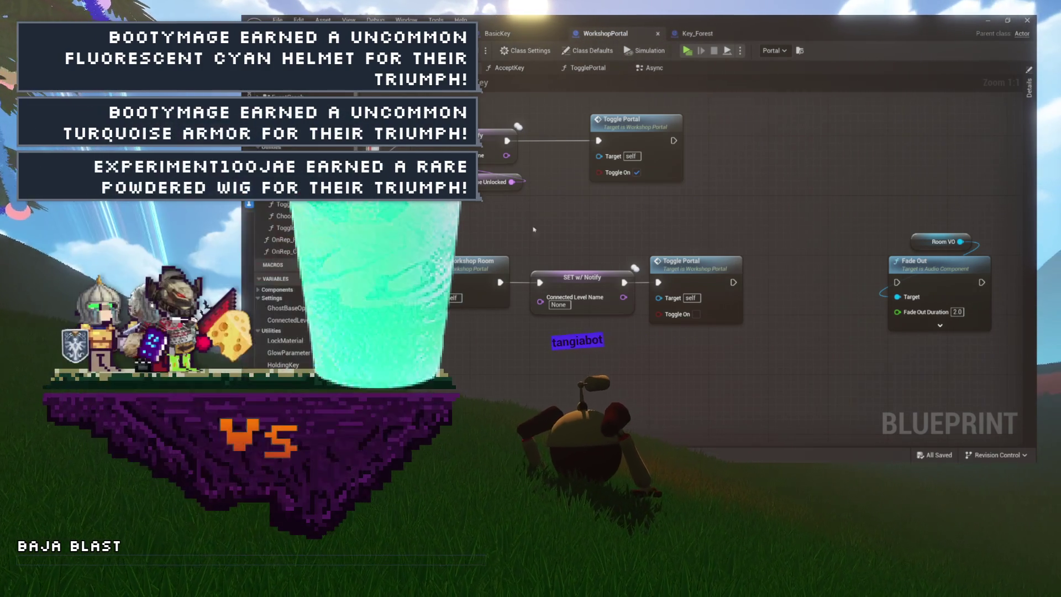
pyautogui.moveTo(600, 227); pyautogui.dragTo(696, 237)
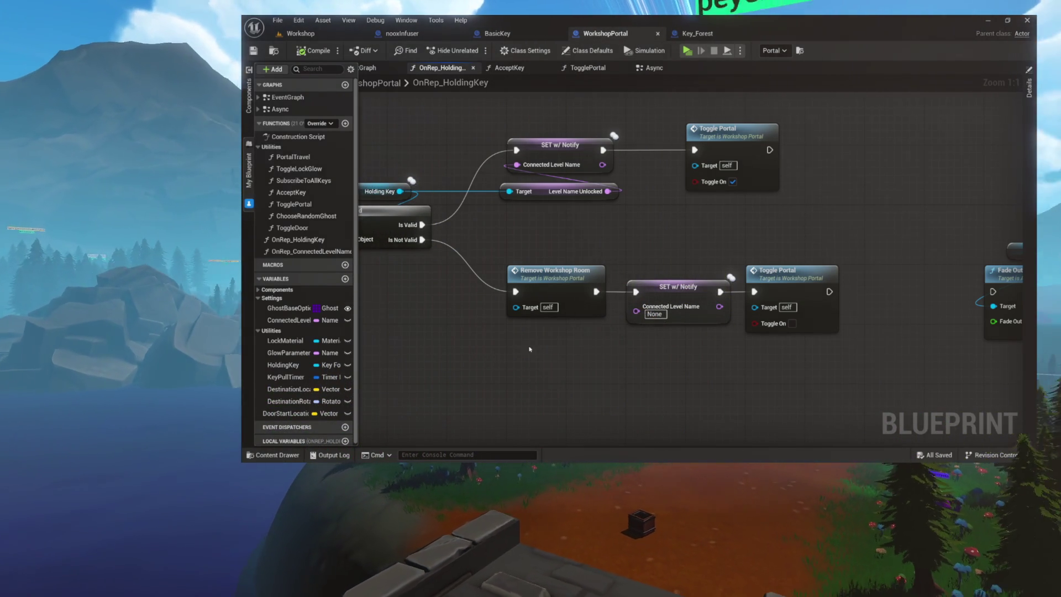
pyautogui.moveTo(704, 240); pyautogui.dragTo(605, 245)
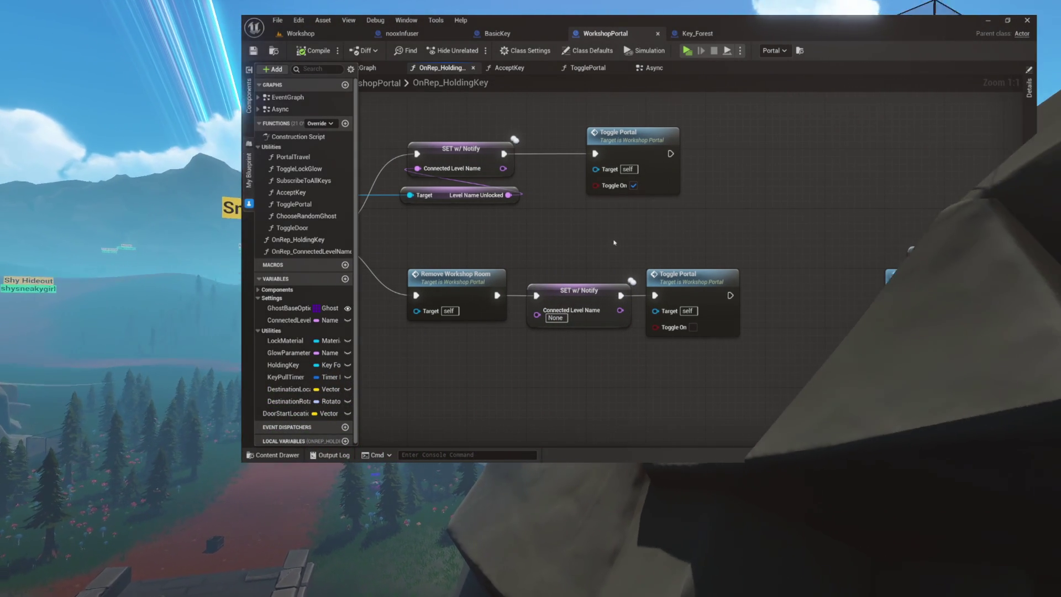
pyautogui.moveTo(684, 230); pyautogui.dragTo(610, 250)
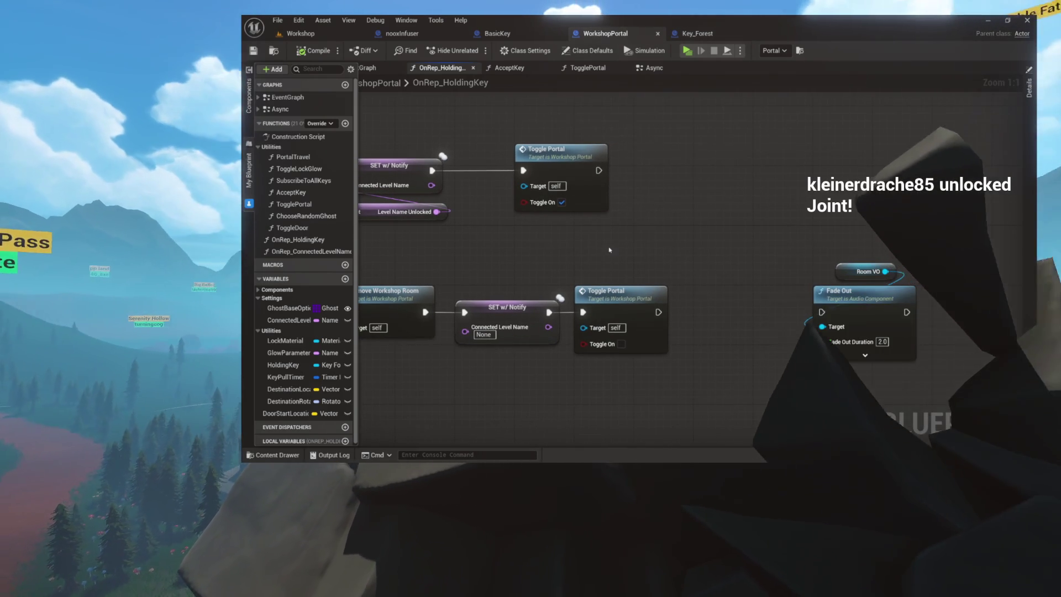
pyautogui.moveTo(609, 250); pyautogui.dragTo(704, 254)
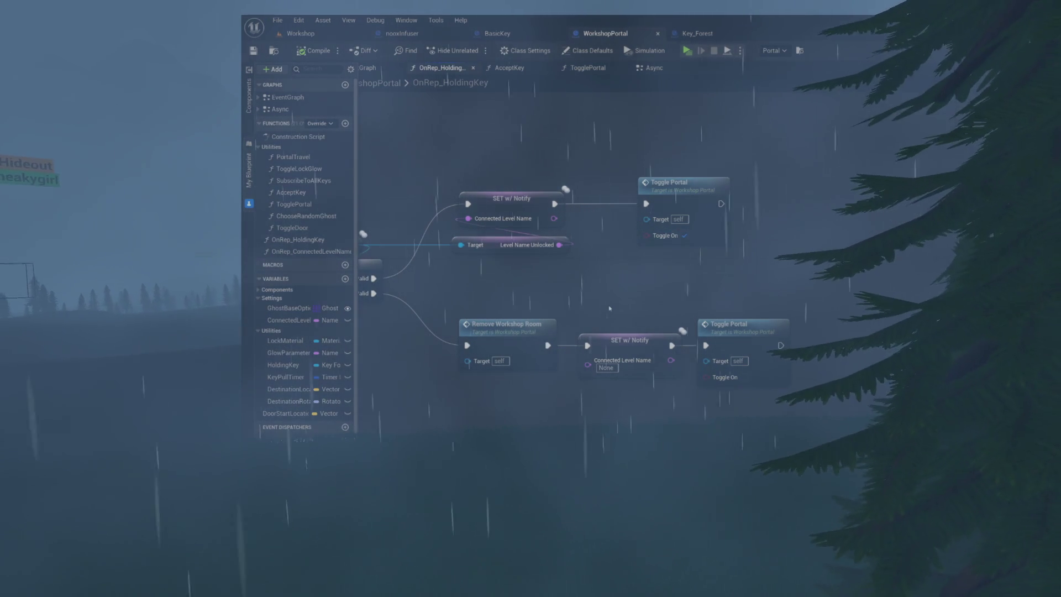
pyautogui.moveTo(628, 288)
pyautogui.mouseDown()
pyautogui.moveTo(672, 277)
pyautogui.moveTo(581, 274)
pyautogui.mouseUp()
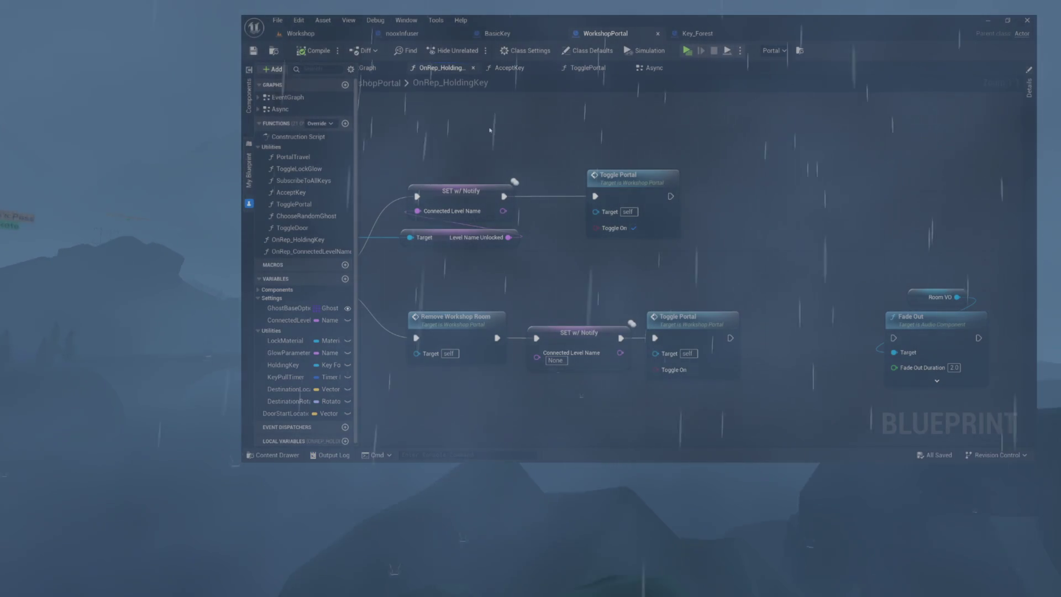
pyautogui.moveTo(550, 130)
pyautogui.mouseDown()
pyautogui.moveTo(687, 133)
pyautogui.moveTo(691, 120)
pyautogui.mouseUp()
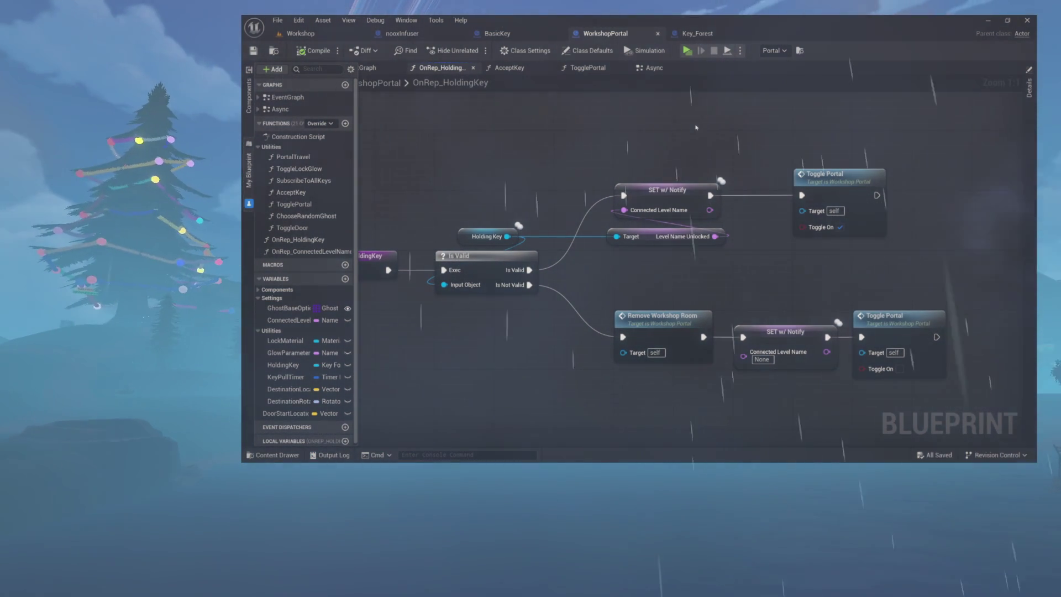
pyautogui.moveTo(767, 129)
pyautogui.mouseDown()
pyautogui.moveTo(670, 127)
pyautogui.moveTo(718, 132)
pyautogui.mouseUp()
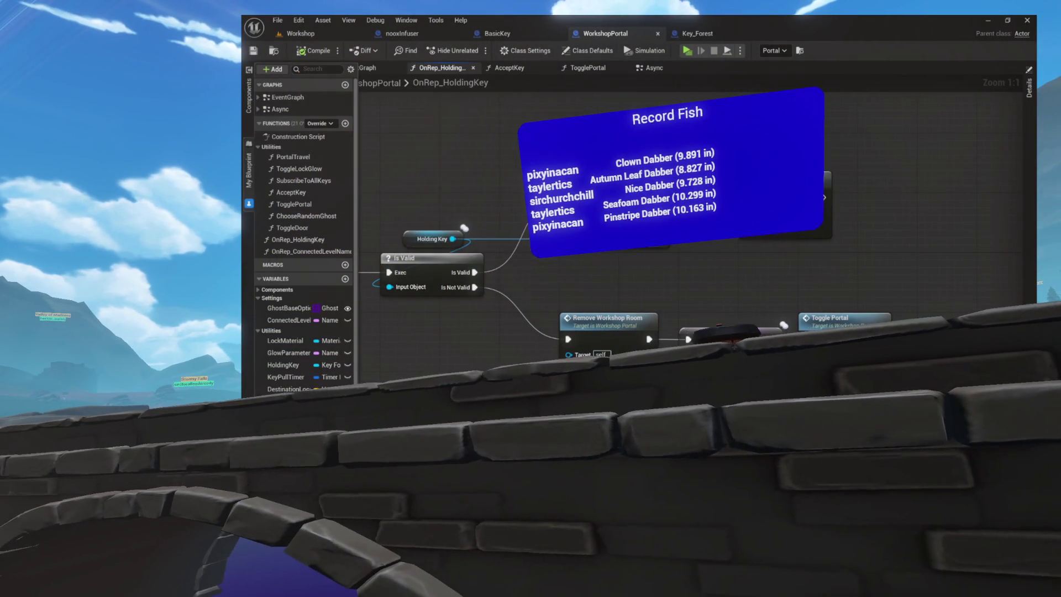
pyautogui.moveTo(718, 131)
pyautogui.mouseDown()
pyautogui.moveTo(840, 126)
pyautogui.moveTo(830, 127)
pyautogui.mouseUp()
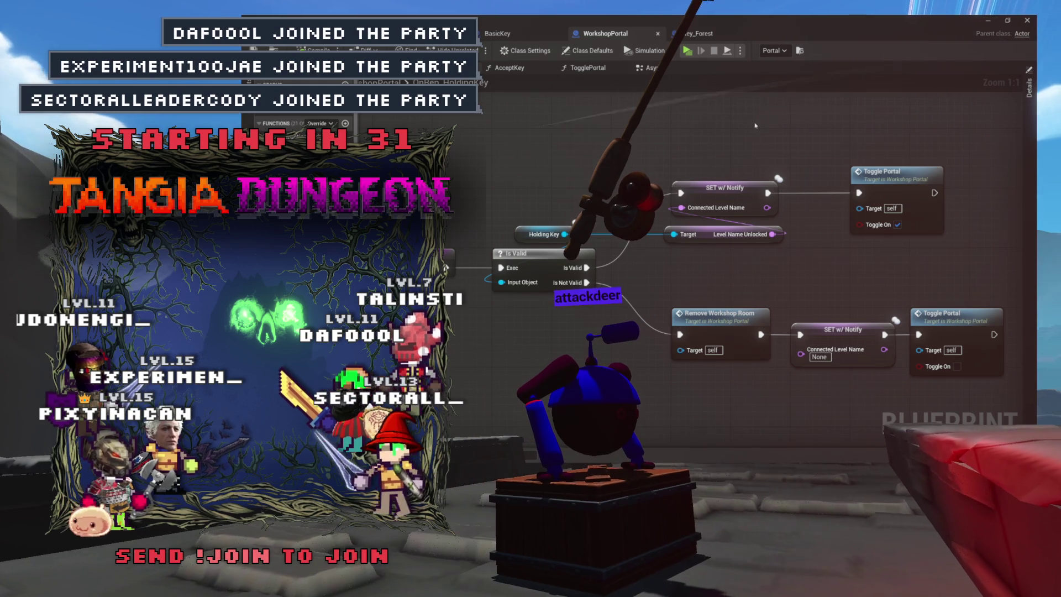
pyautogui.moveTo(755, 125); pyautogui.dragTo(691, 129)
pyautogui.click(518, 71)
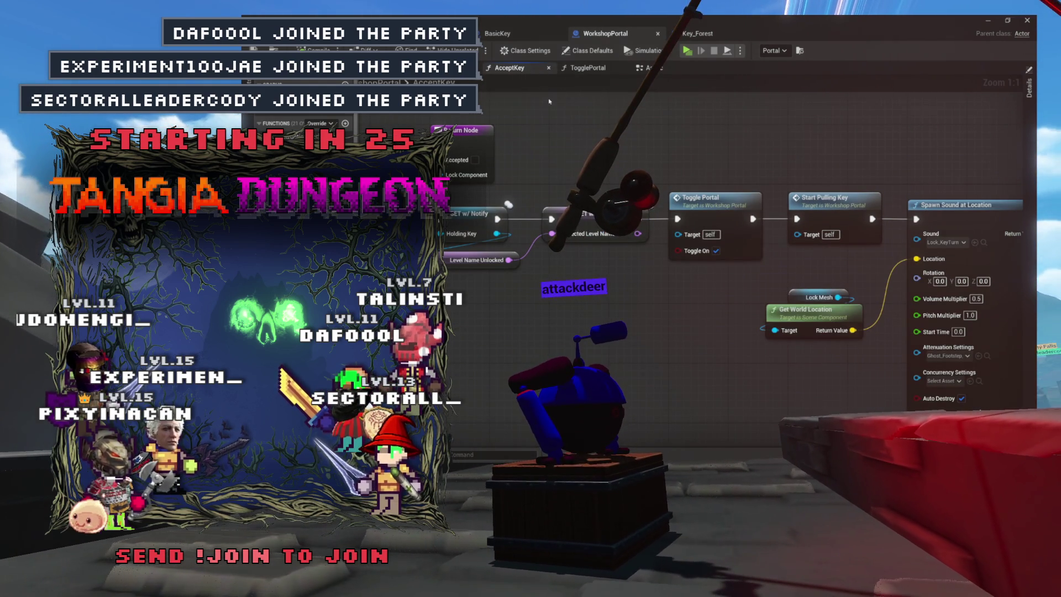
# Step: Pan the graph to bring the Return Node and SET nodes into view
pyautogui.moveTo(693, 139); pyautogui.dragTo(756, 141)
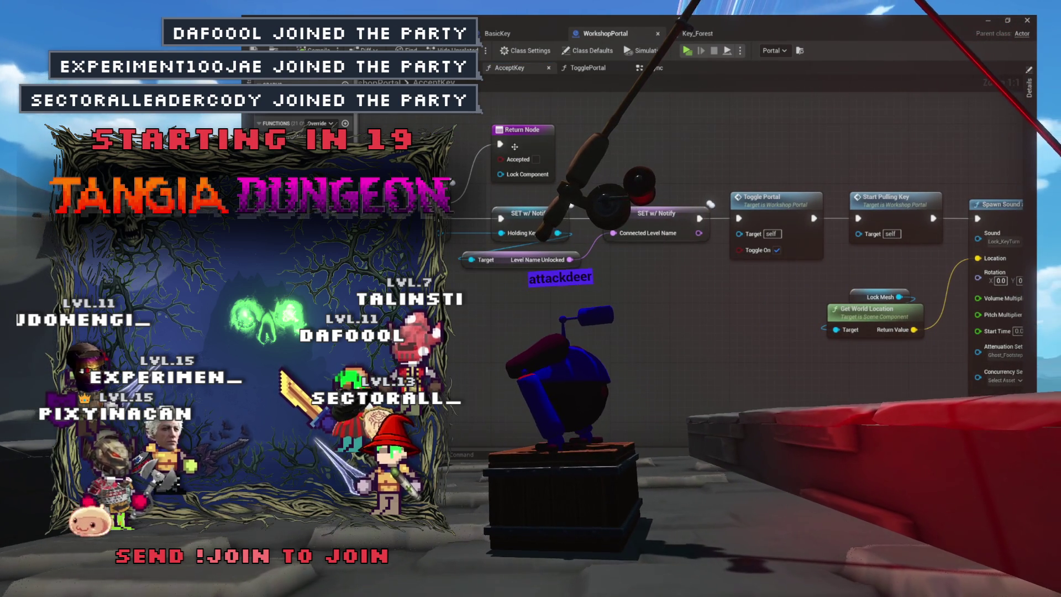
pyautogui.moveTo(634, 139); pyautogui.dragTo(616, 150)
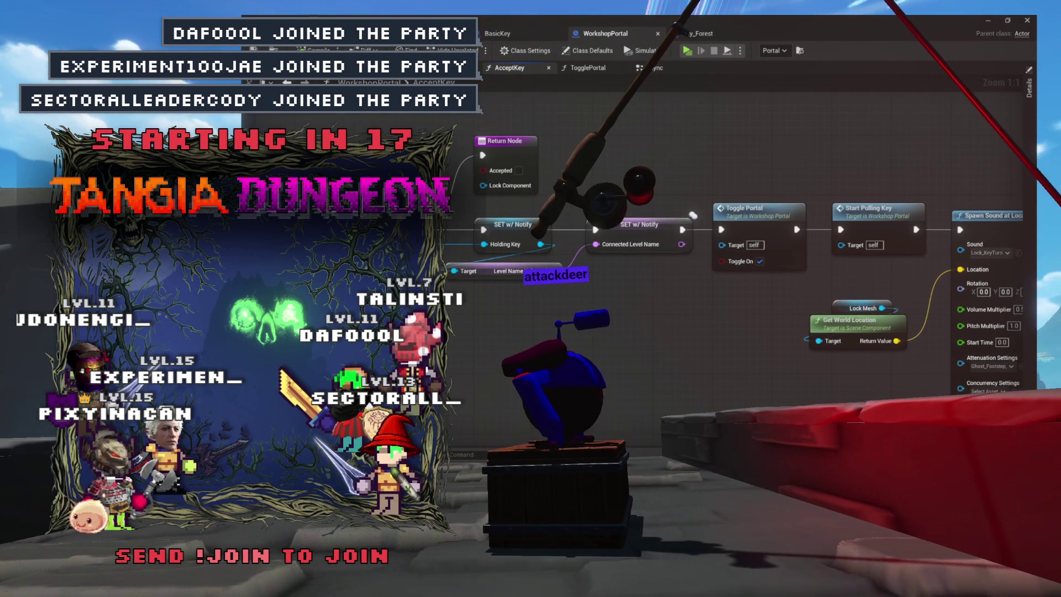
pyautogui.moveTo(461, 173); pyautogui.dragTo(445, 122)
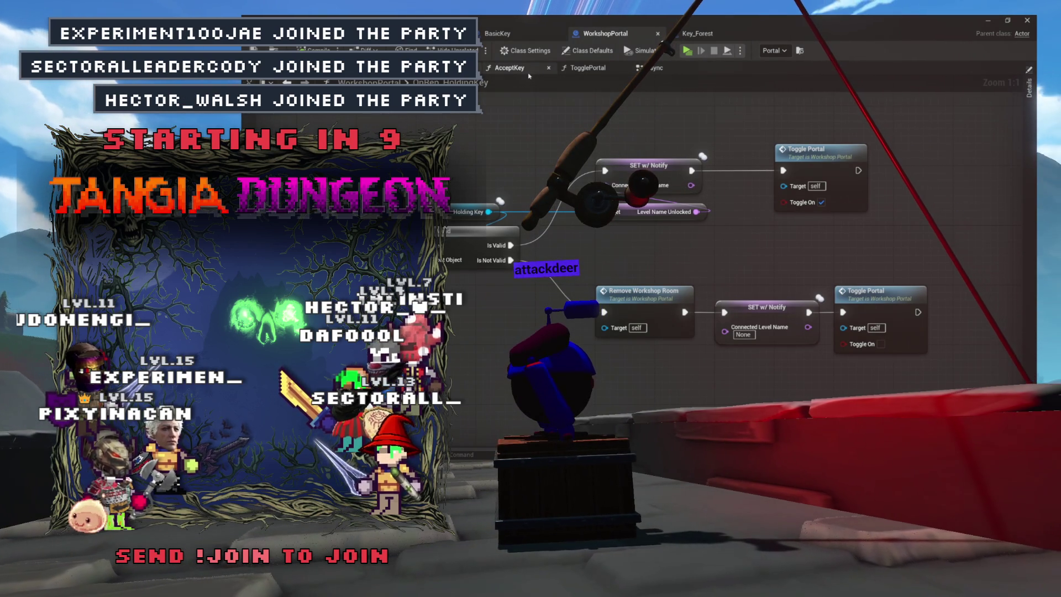
pyautogui.moveTo(507, 137); pyautogui.dragTo(502, 140)
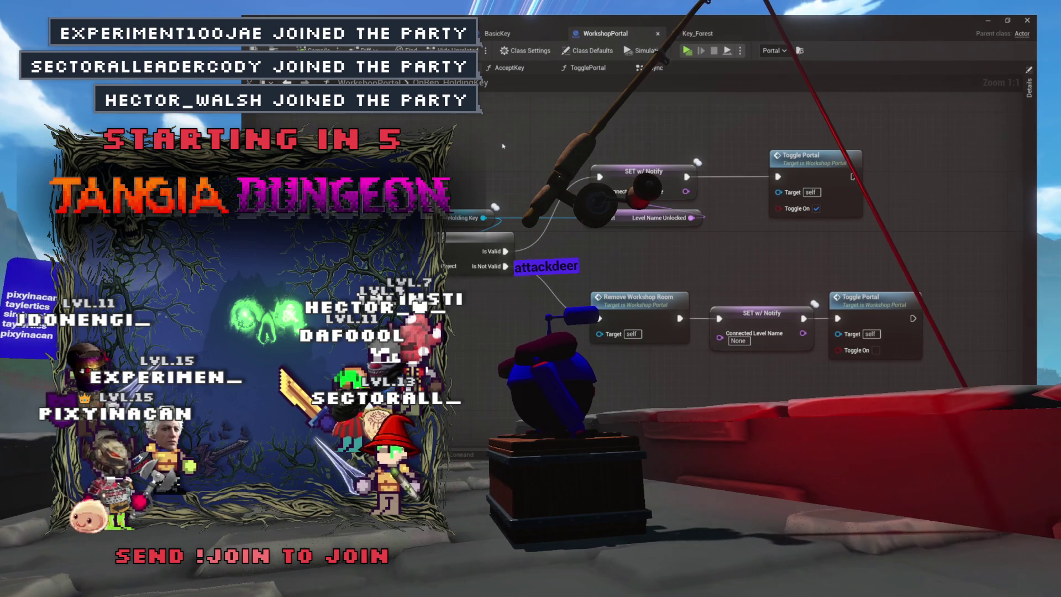
# Step: Review AcceptKey from Toggle Portal to Return Node, then jump to Start Pulling Key's Async implementation
pyautogui.click(513, 72)
pyautogui.moveTo(564, 148); pyautogui.dragTo(307, 152)
pyautogui.moveTo(630, 175)
pyautogui.mouseDown()
pyautogui.moveTo(475, 166)
pyautogui.moveTo(541, 166)
pyautogui.mouseUp()
pyautogui.moveTo(774, 165); pyautogui.dragTo(855, 264)
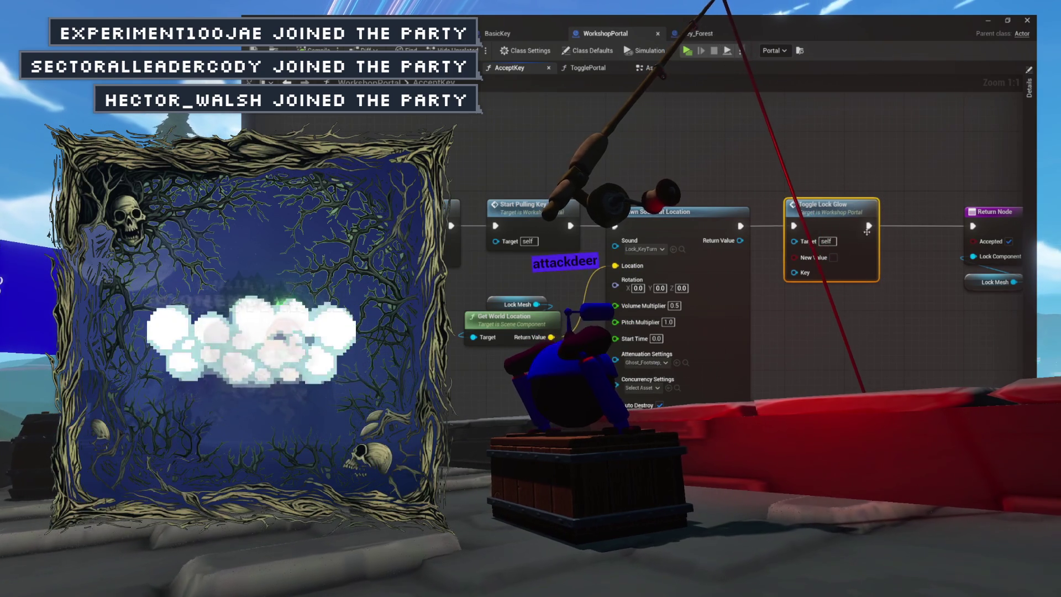
pyautogui.moveTo(532, 152); pyautogui.dragTo(802, 151)
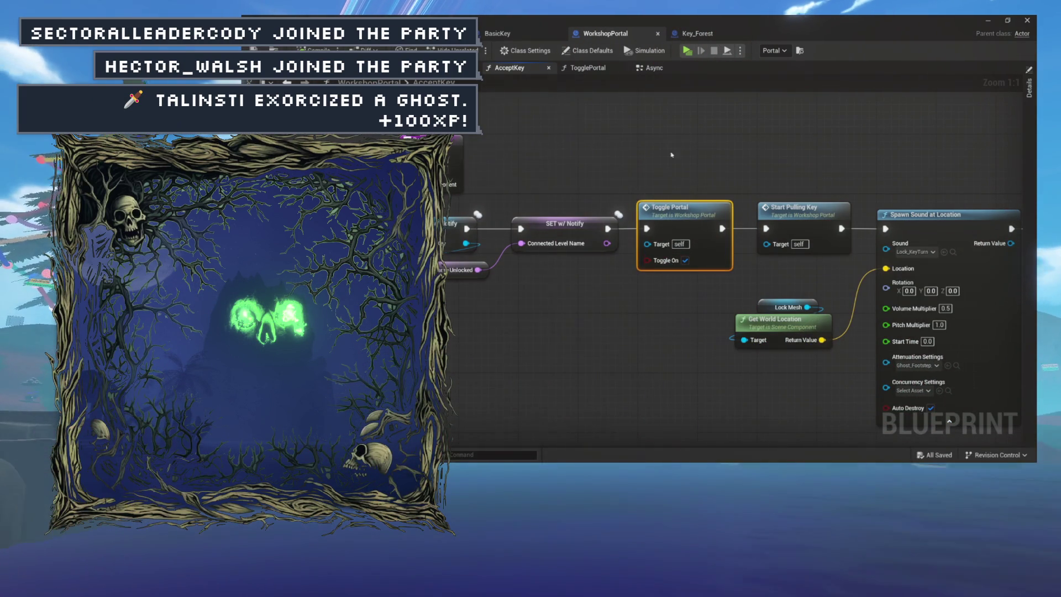
pyautogui.moveTo(643, 148)
pyautogui.mouseDown()
pyautogui.moveTo(787, 148)
pyautogui.moveTo(707, 140)
pyautogui.mouseUp()
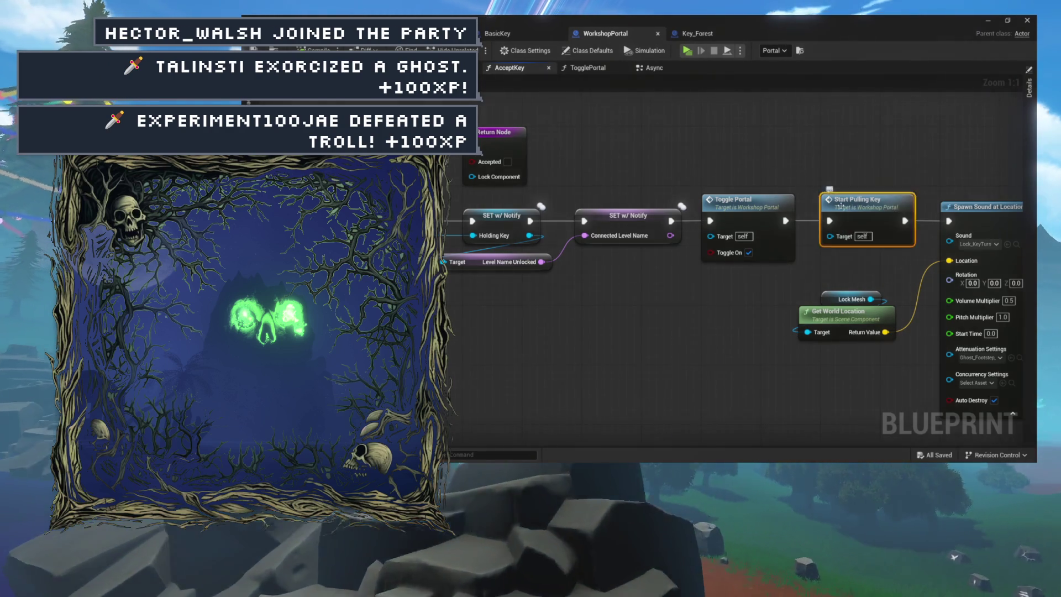
pyautogui.doubleClick(840, 205)
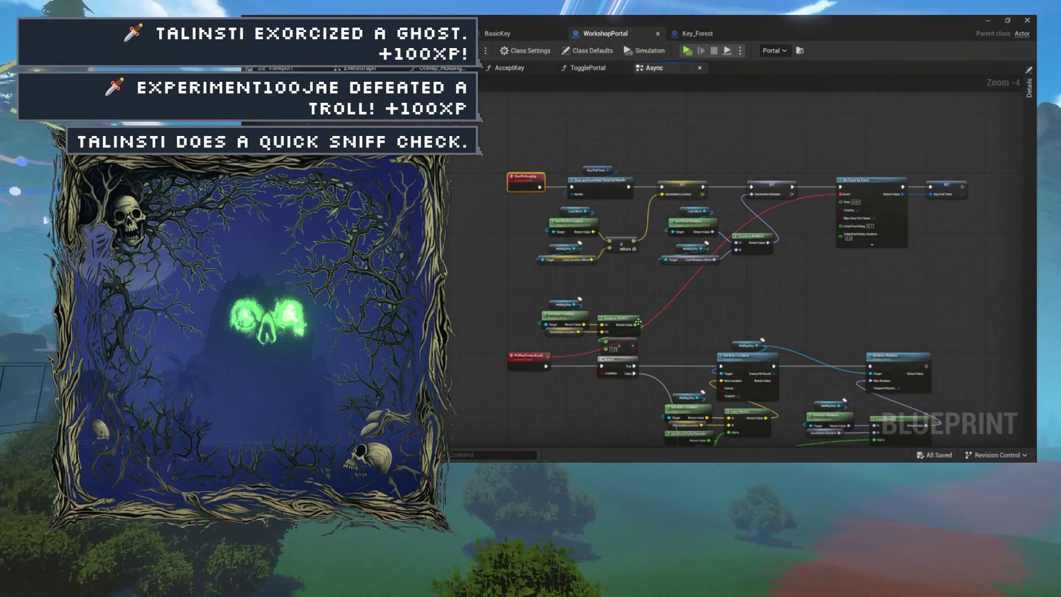
# Step: Delete Toggle Portal from the Async key-turn sequence and frame the keyhole lock in the viewport
pyautogui.moveTo(734, 316)
pyautogui.mouseDown()
pyautogui.moveTo(651, 254)
pyautogui.moveTo(652, 193)
pyautogui.moveTo(634, 176)
pyautogui.moveTo(627, 132)
pyautogui.mouseUp()
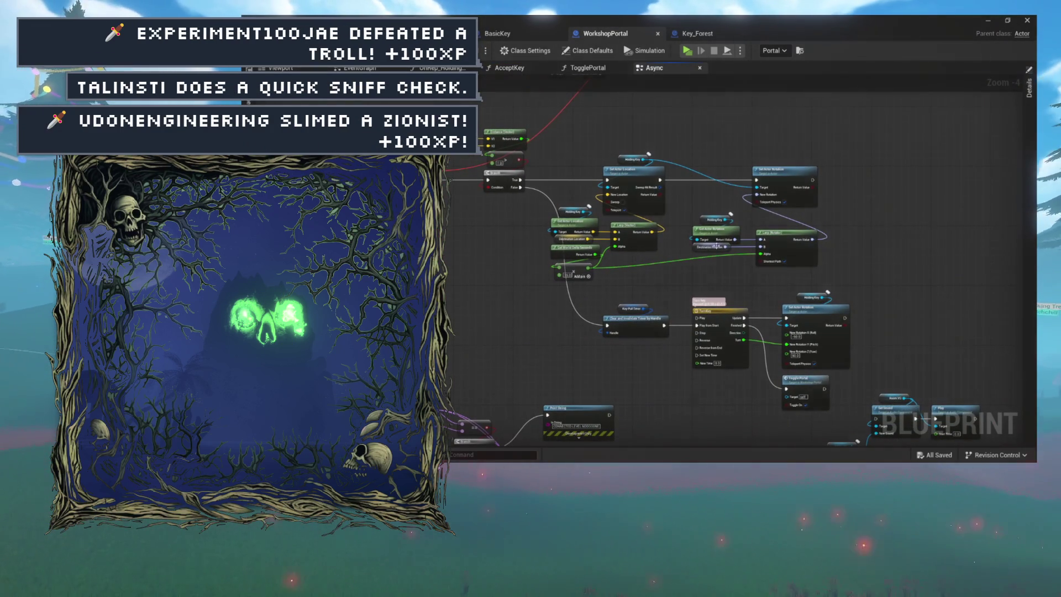
pyautogui.scroll(4, 717, 243)
pyautogui.moveTo(834, 296); pyautogui.dragTo(723, 250)
pyautogui.press('Delete')
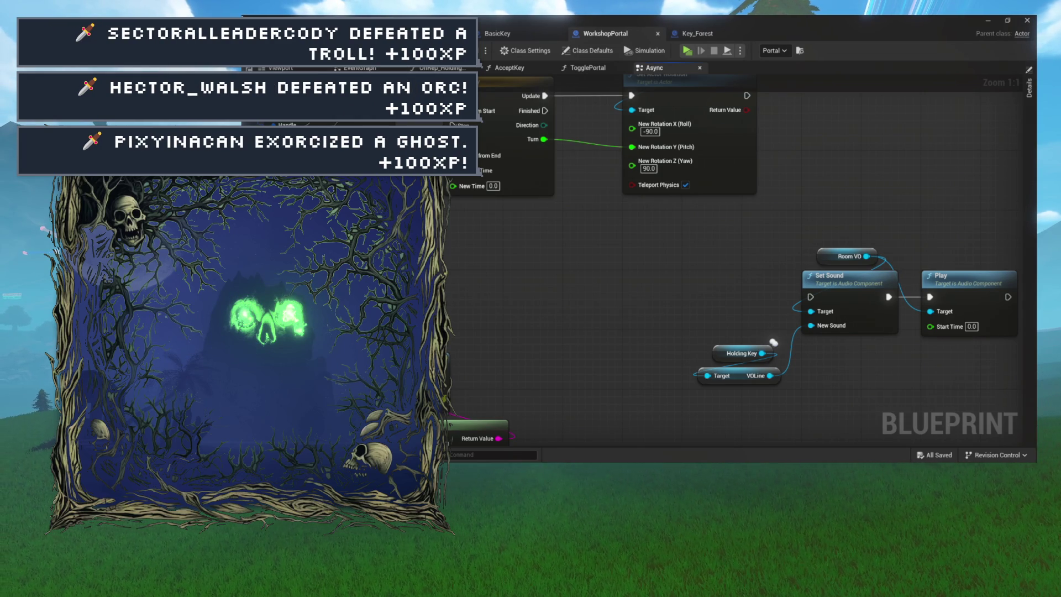
pyautogui.press('f')
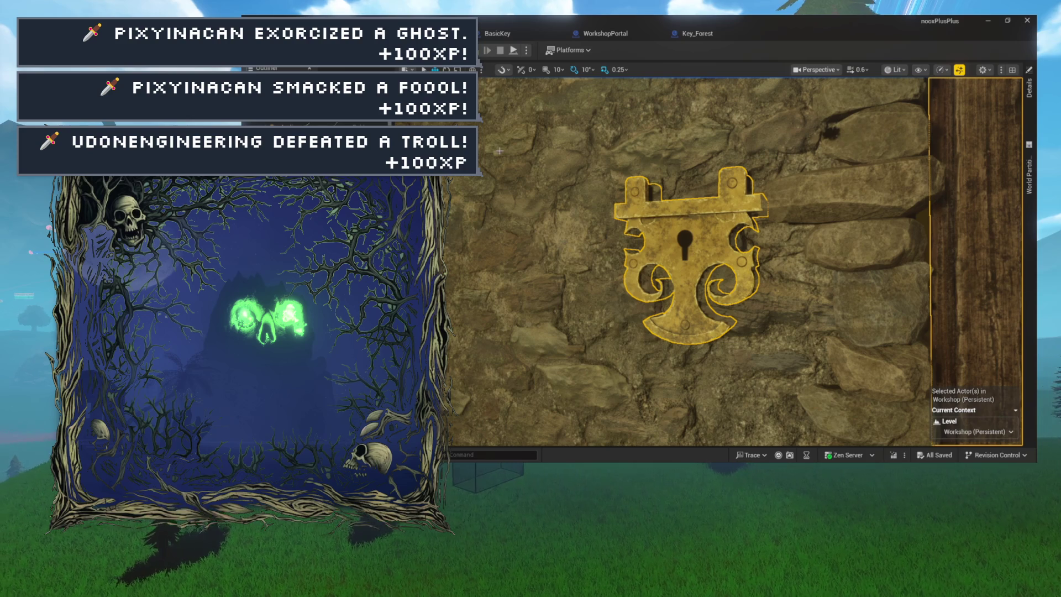
# Step: Open Key_Forest from the Keys folder via the Content Drawer (Ctrl+Space)
pyautogui.click(498, 34)
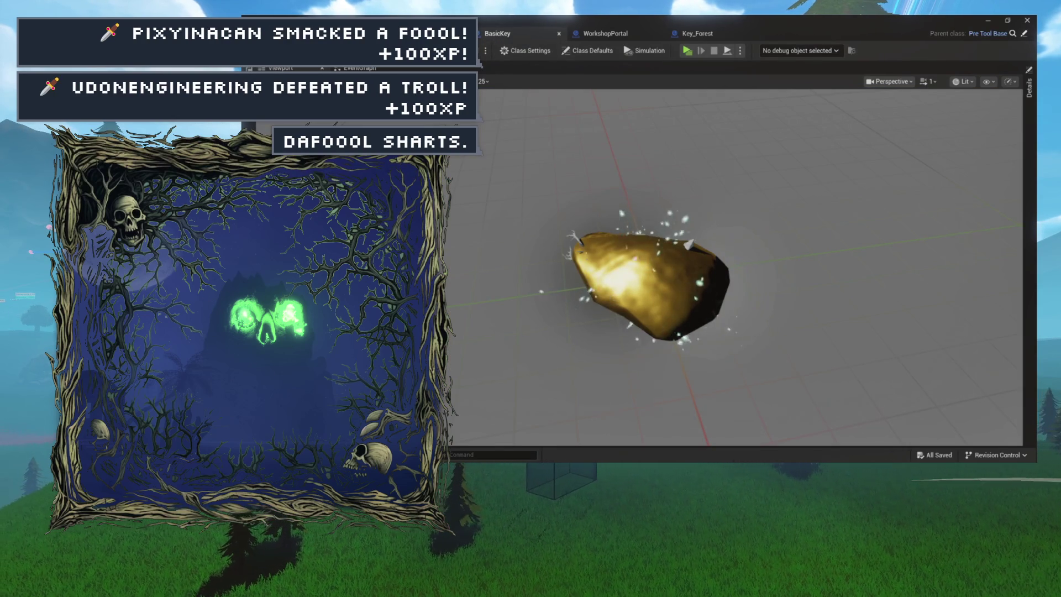
pyautogui.hotkey('ctrl', 'space')
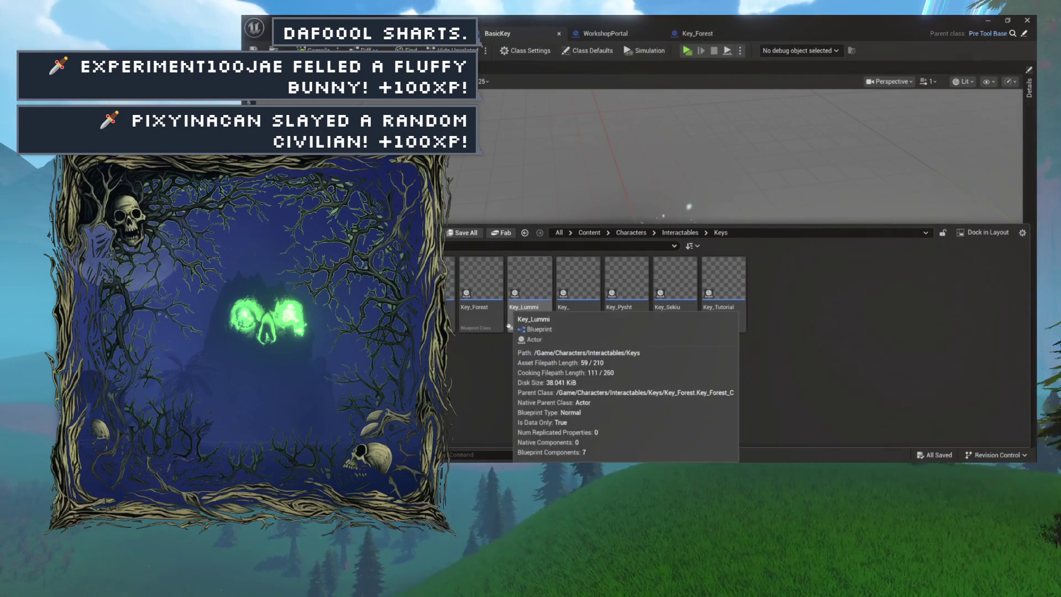
pyautogui.doubleClick(481, 304)
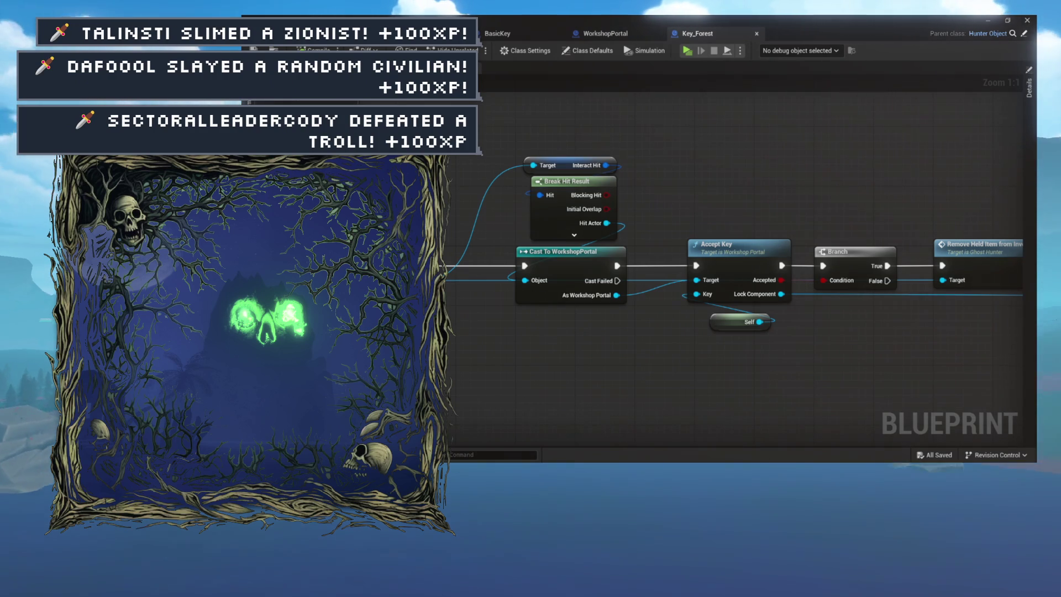
# Step: Browse Key_Forest's node chains, including the KeyPull timeline and Set Actor Location
pyautogui.scroll(-4, 556, 260)
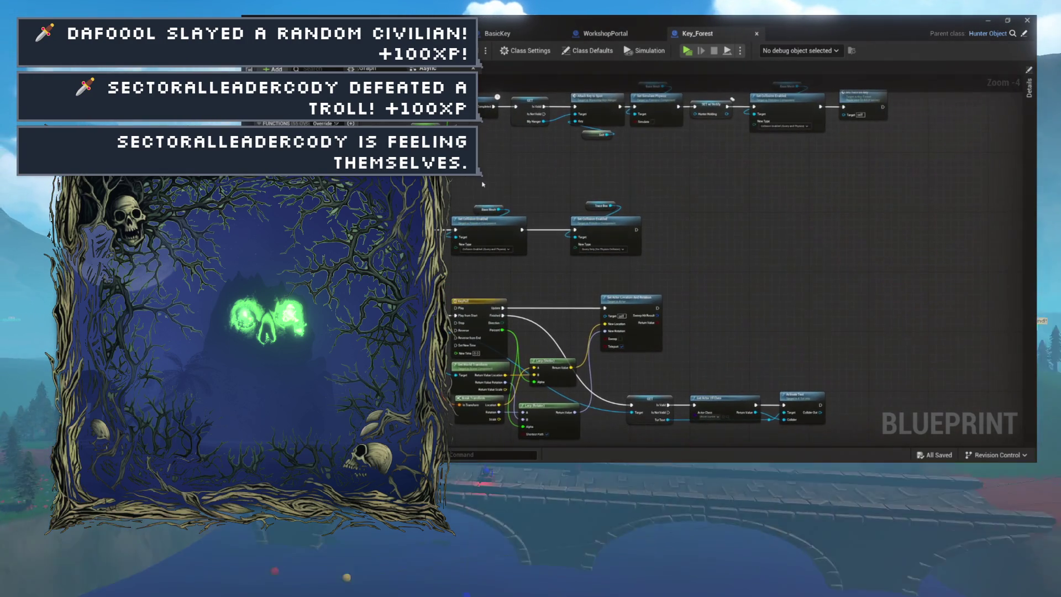
pyautogui.moveTo(556, 261); pyautogui.dragTo(569, 133)
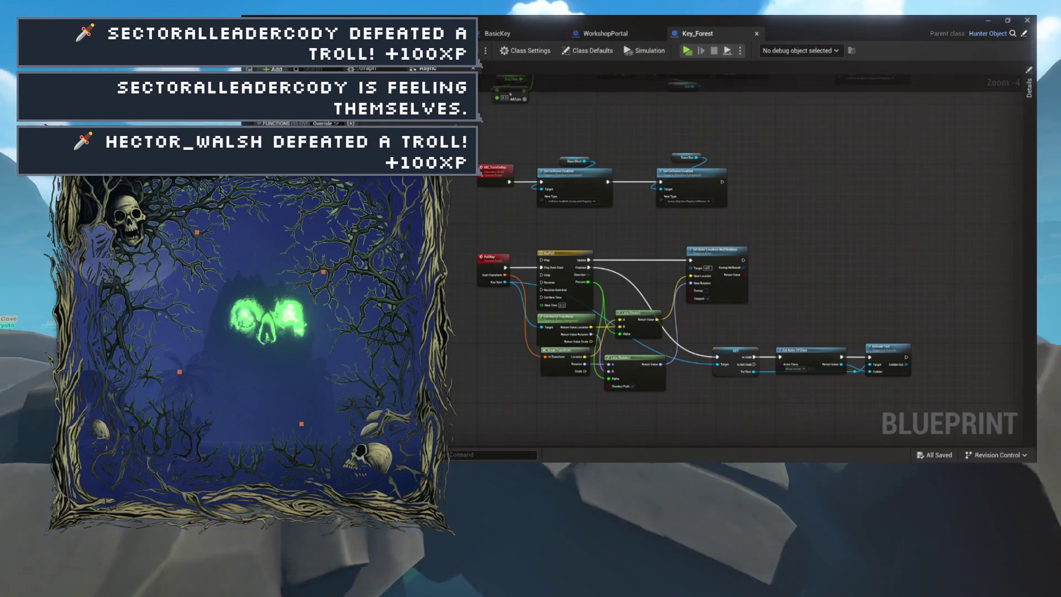
pyautogui.scroll(4, 597, 271)
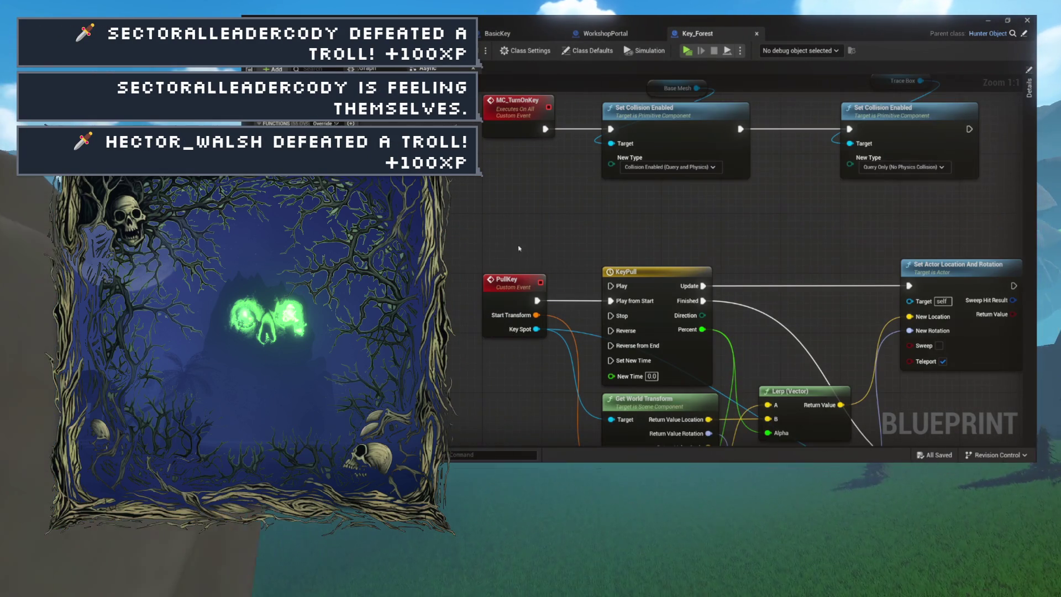
pyautogui.moveTo(596, 270); pyautogui.dragTo(474, 235)
pyautogui.scroll(-5, 488, 180)
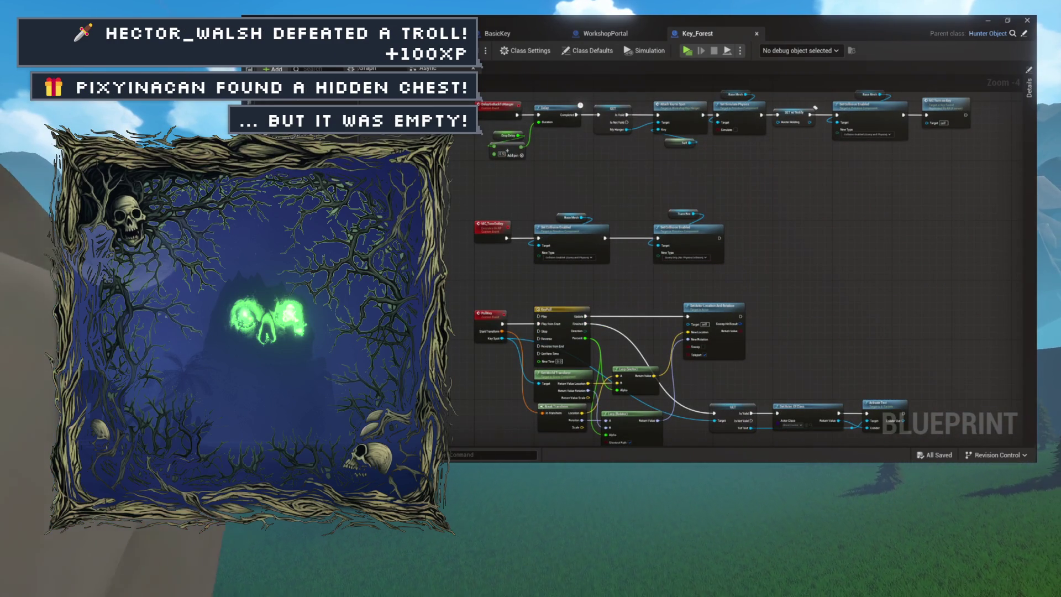
# Step: Inspect GetPickedUp's Parent call and Activate Lock, then return to WorkshopPortal
pyautogui.doubleClick(331, 210)
pyautogui.moveTo(472, 202)
pyautogui.mouseDown()
pyautogui.moveTo(696, 265)
pyautogui.moveTo(804, 325)
pyautogui.moveTo(779, 301)
pyautogui.moveTo(701, 294)
pyautogui.mouseUp()
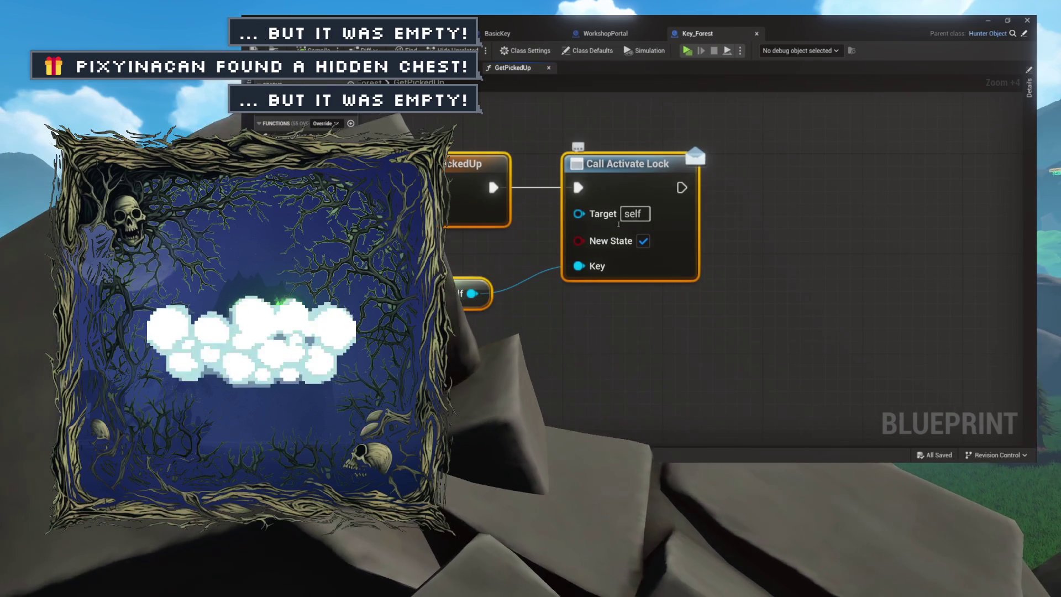
pyautogui.moveTo(533, 286); pyautogui.dragTo(638, 265)
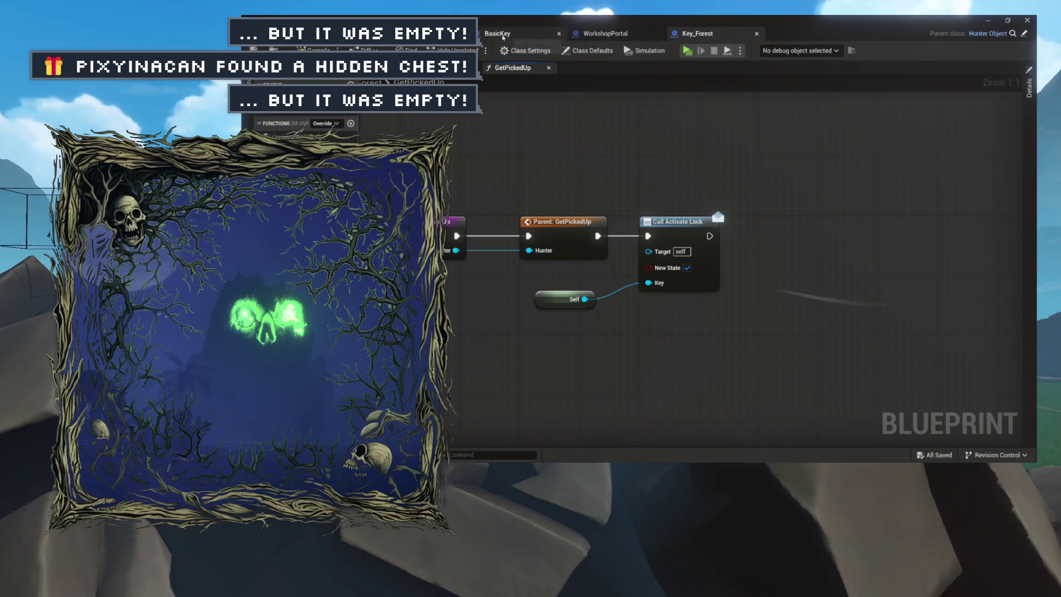
pyautogui.click(605, 33)
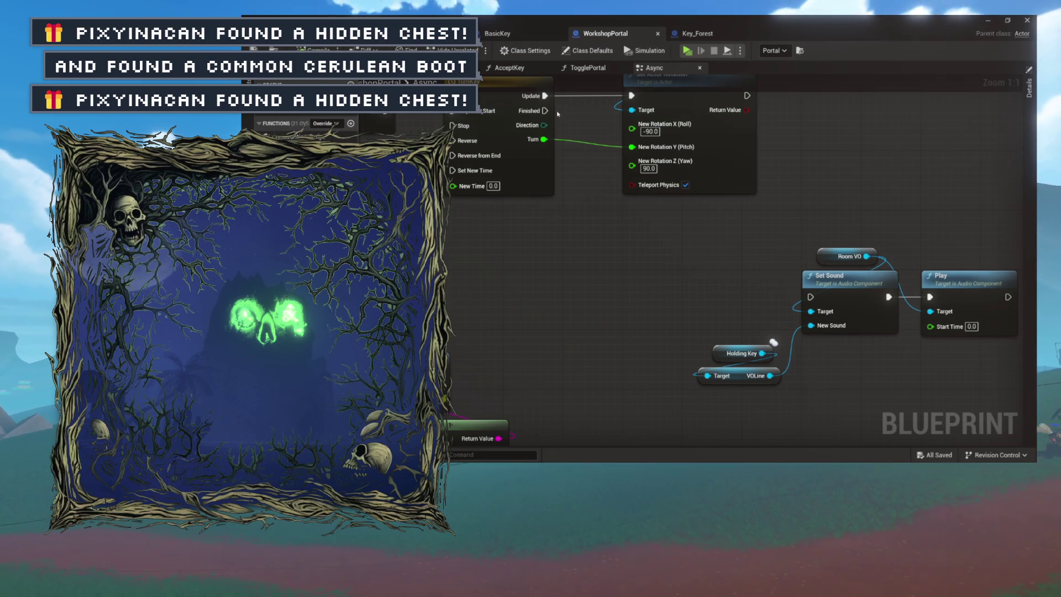
# Step: Open SubscribeToAllKeys and select its Key Forest loop, bind and ToggleLockGlow event nodes
pyautogui.scroll(-10, 774, 343)
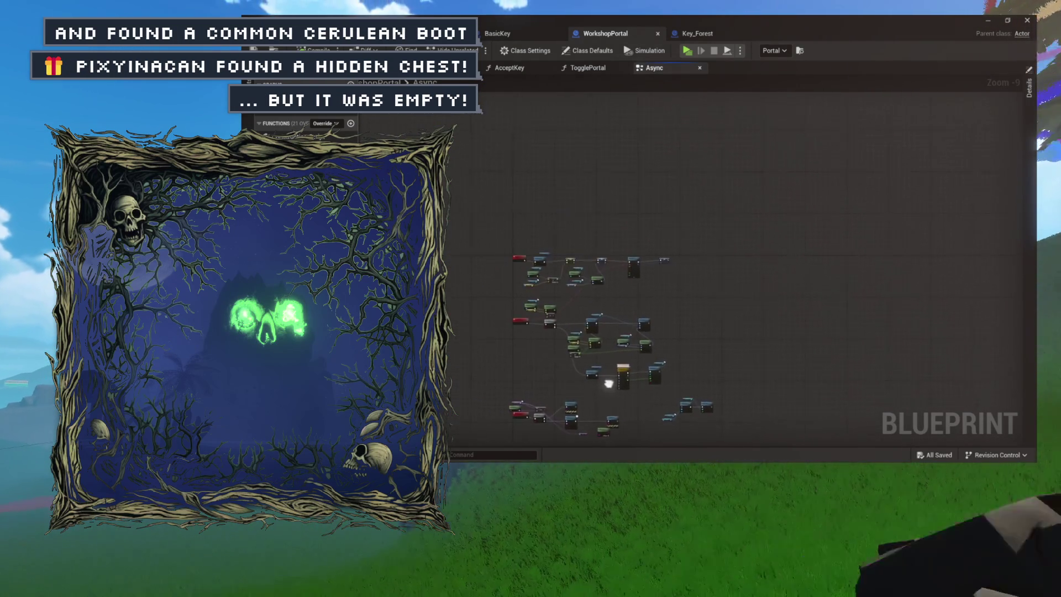
pyautogui.scroll(4, 597, 182)
pyautogui.scroll(4, 597, 331)
pyautogui.doubleClick(439, 227)
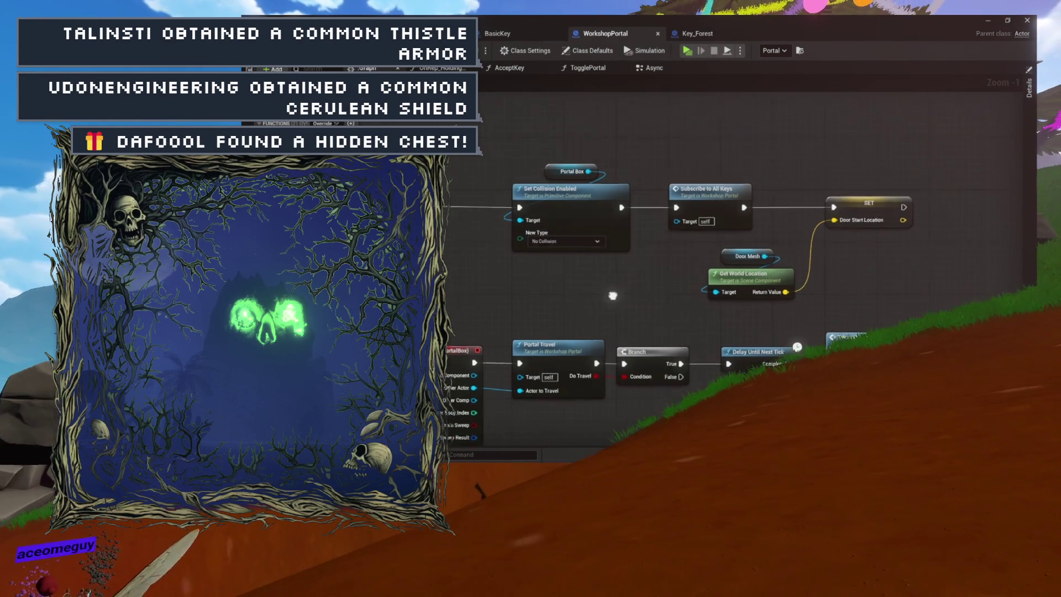
pyautogui.doubleClick(627, 219)
pyautogui.moveTo(652, 147); pyautogui.dragTo(932, 348)
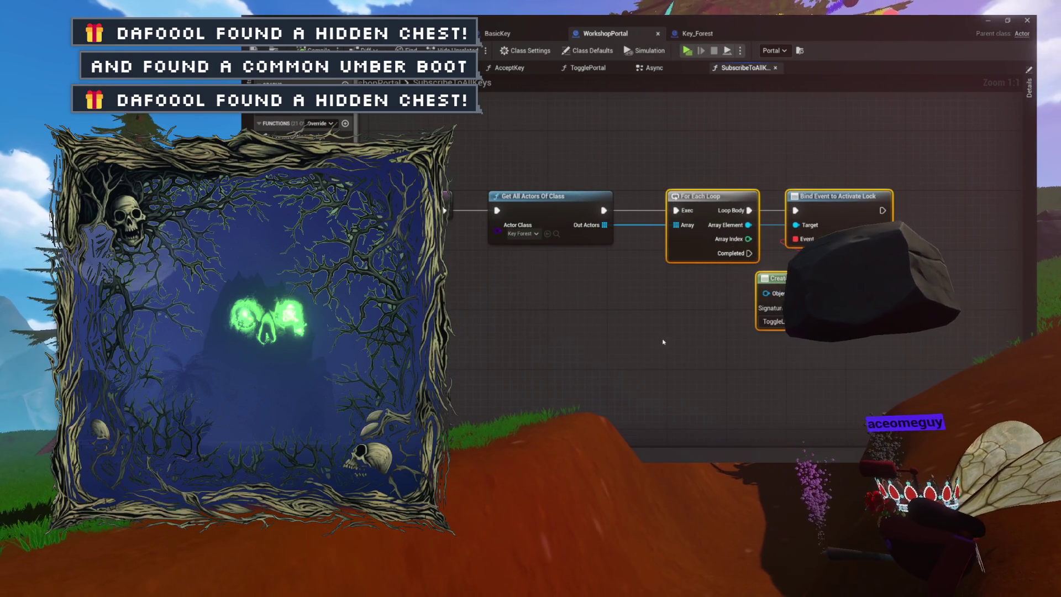
# Step: Rearrange the loop, bind-event and Get All Actors Of Class nodes, then close SubscribeToAllKeys
pyautogui.moveTo(653, 322); pyautogui.dragTo(601, 317)
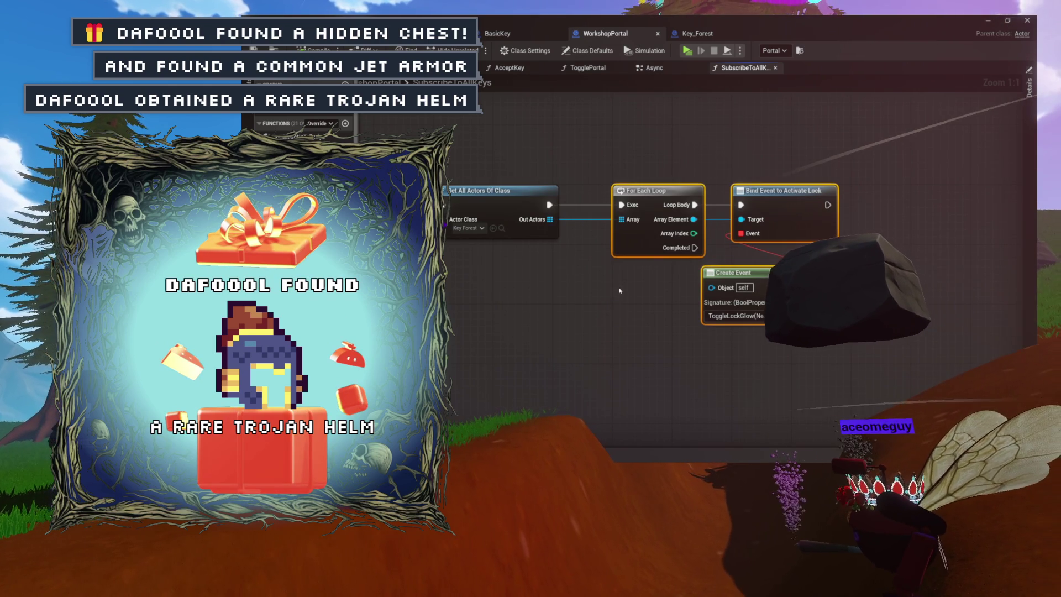
pyautogui.moveTo(613, 232); pyautogui.dragTo(555, 237)
pyautogui.moveTo(551, 145); pyautogui.dragTo(791, 341)
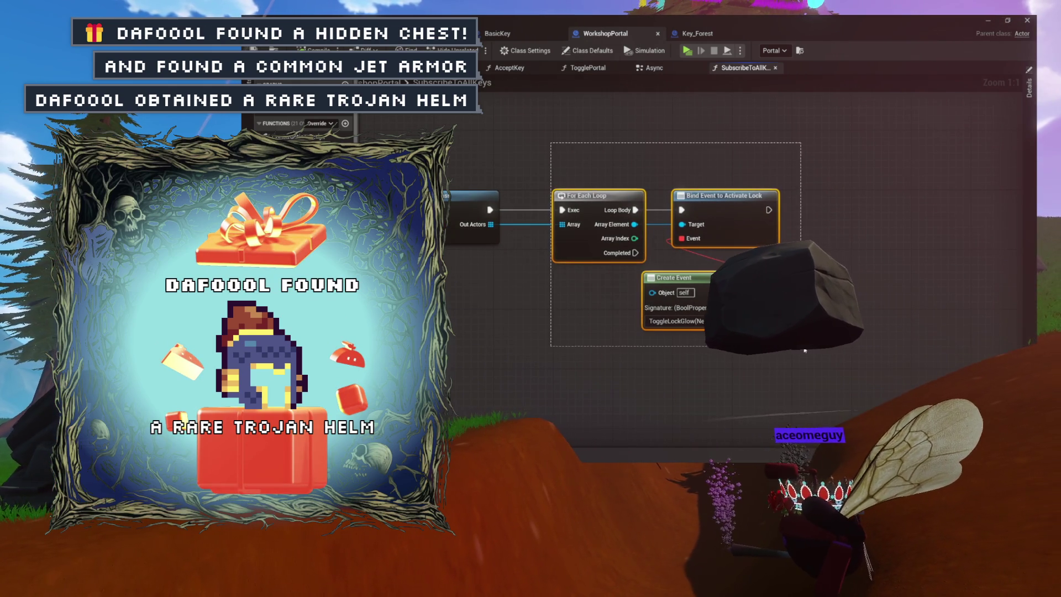
pyautogui.press('Escape')
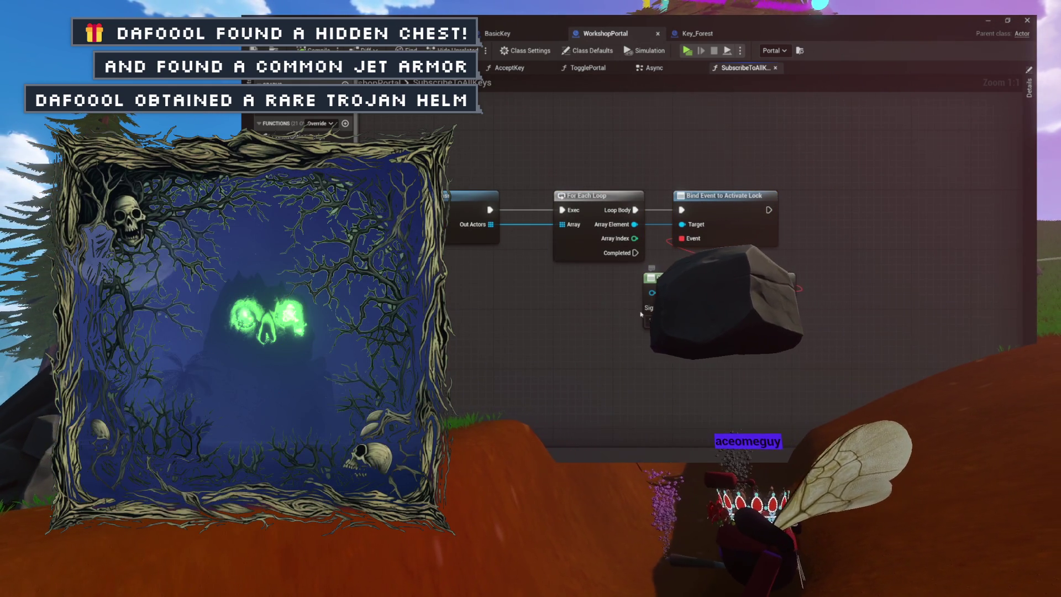
pyautogui.moveTo(640, 314); pyautogui.dragTo(822, 303)
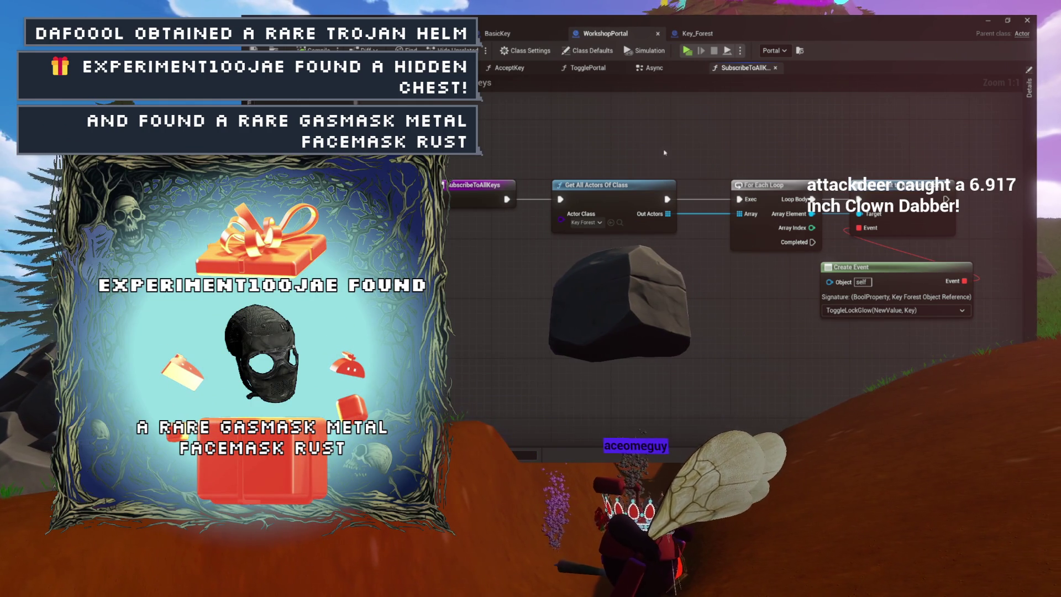
pyautogui.click(775, 67)
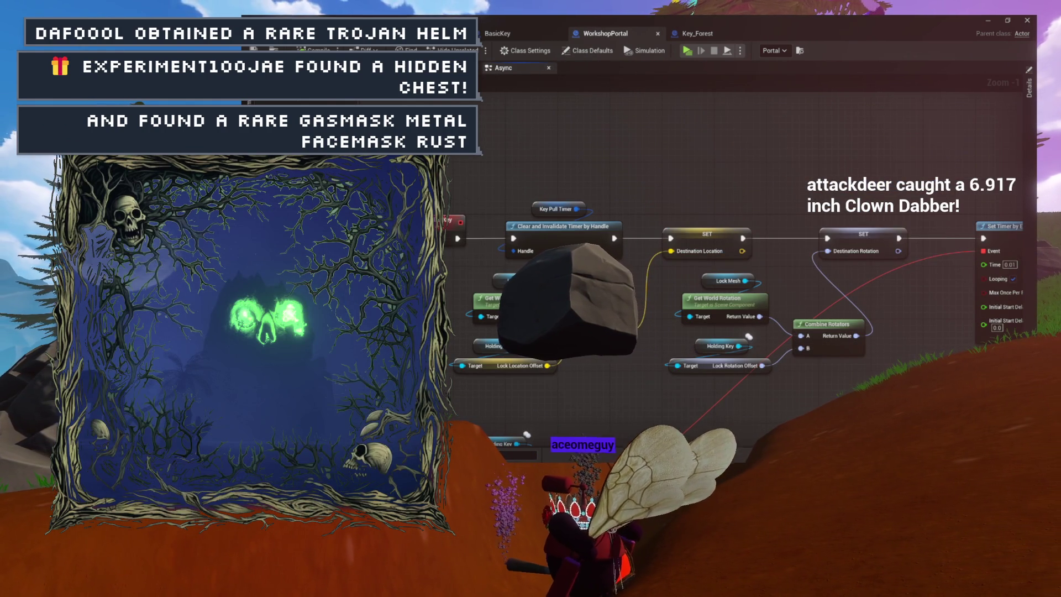
# Step: From the StartPullingKey event, find HoldingKey references across all blueprints
pyautogui.moveTo(442, 216); pyautogui.dragTo(490, 206)
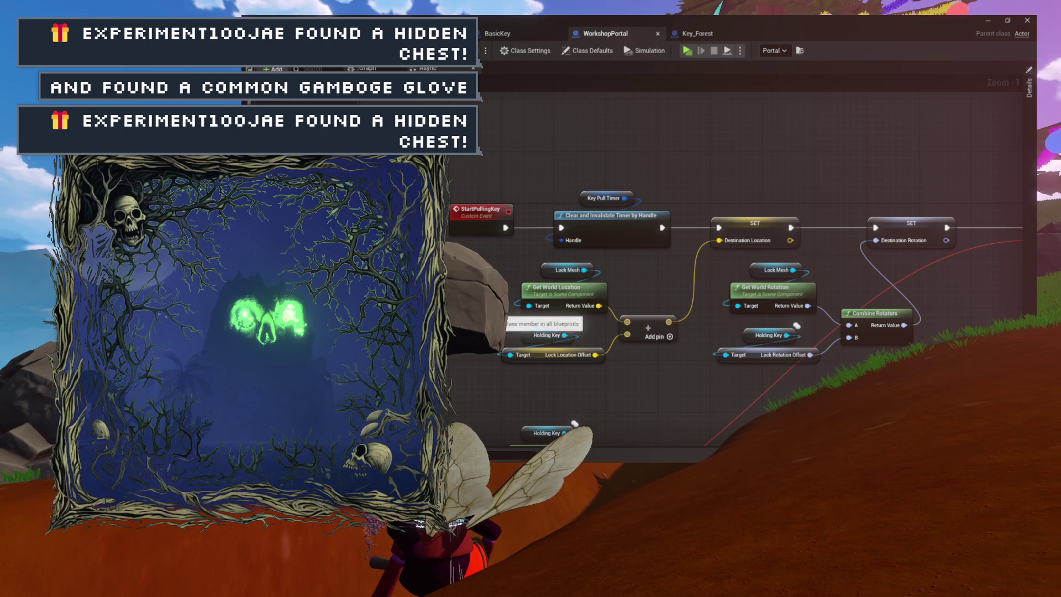
pyautogui.click(547, 323)
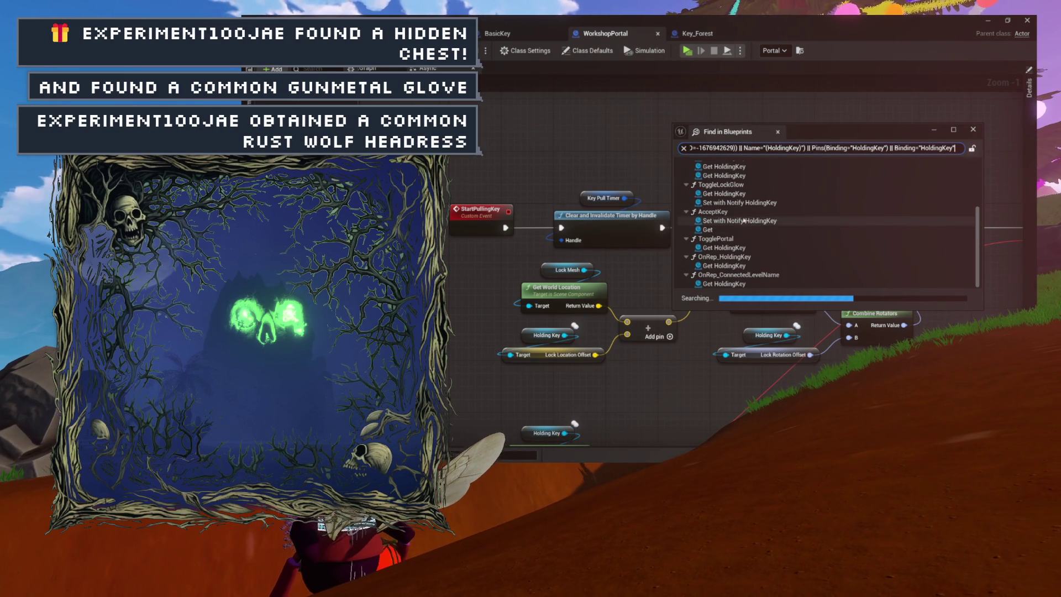
# Step: Jump to the Set with Notify HoldingKey result inside ToggleLockGlow
pyautogui.click(729, 202)
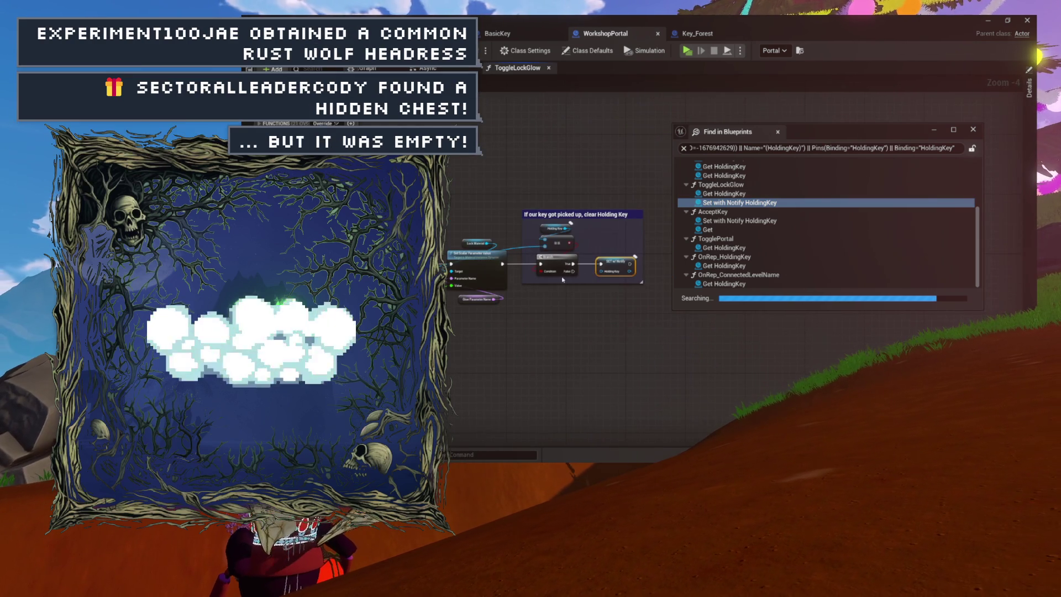
pyautogui.scroll(2, 562, 279)
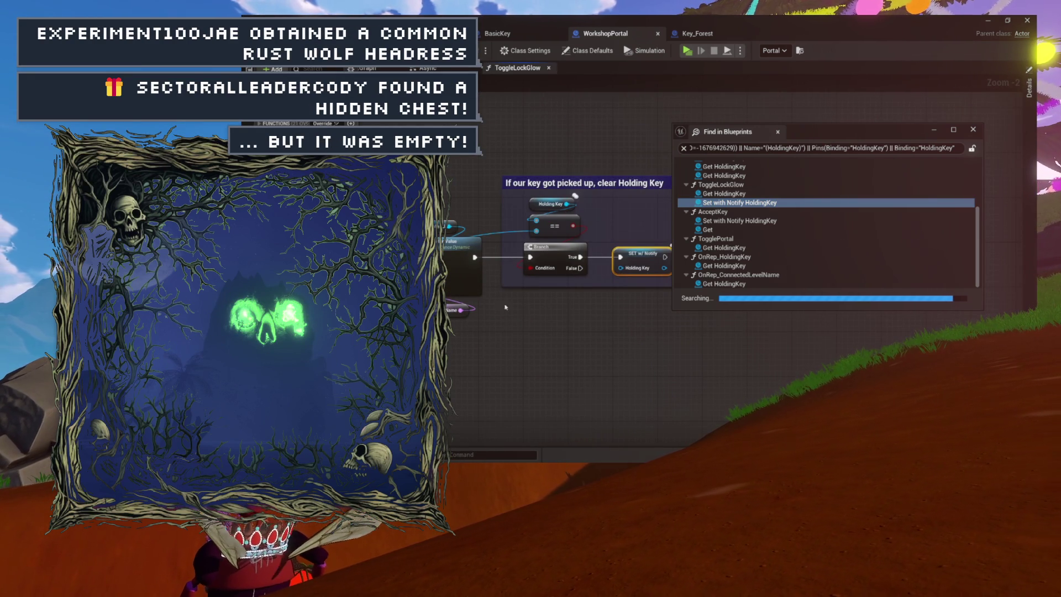
pyautogui.moveTo(834, 127)
pyautogui.mouseDown()
pyautogui.moveTo(734, 321)
pyautogui.moveTo(717, 332)
pyautogui.moveTo(902, 296)
pyautogui.moveTo(837, 275)
pyautogui.moveTo(859, 266)
pyautogui.mouseUp()
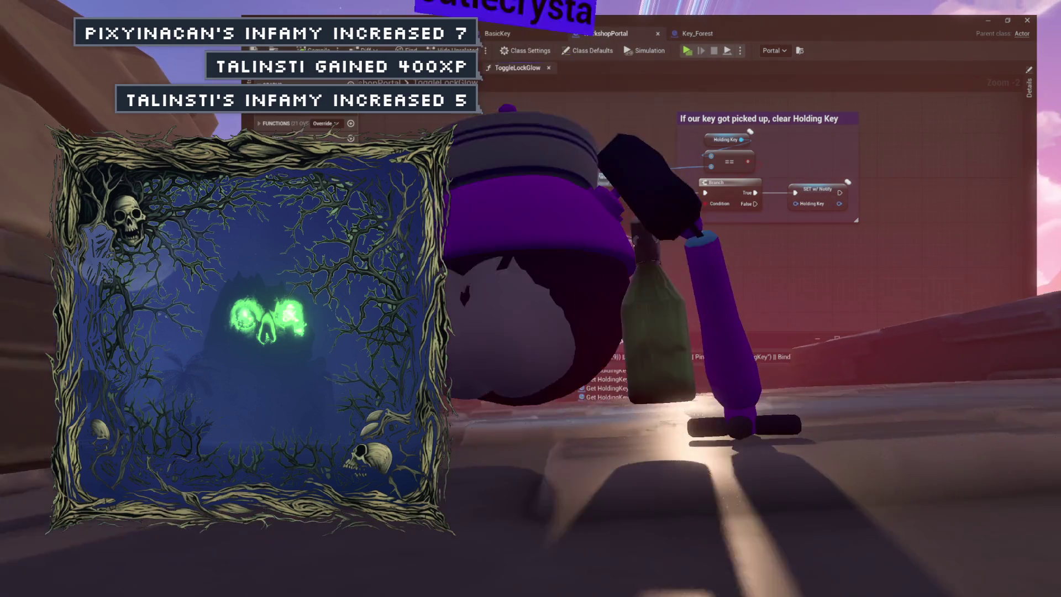
# Step: Find references to ToggleLockGlow across all blueprints by class member
pyautogui.rightClick(392, 197)
pyautogui.moveTo(469, 290)
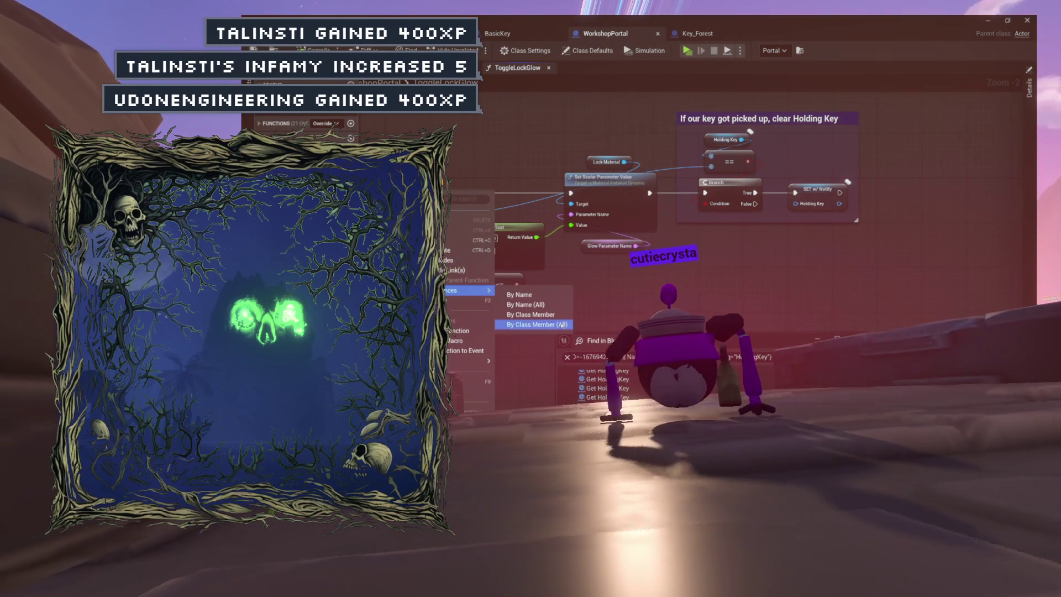
pyautogui.click(562, 324)
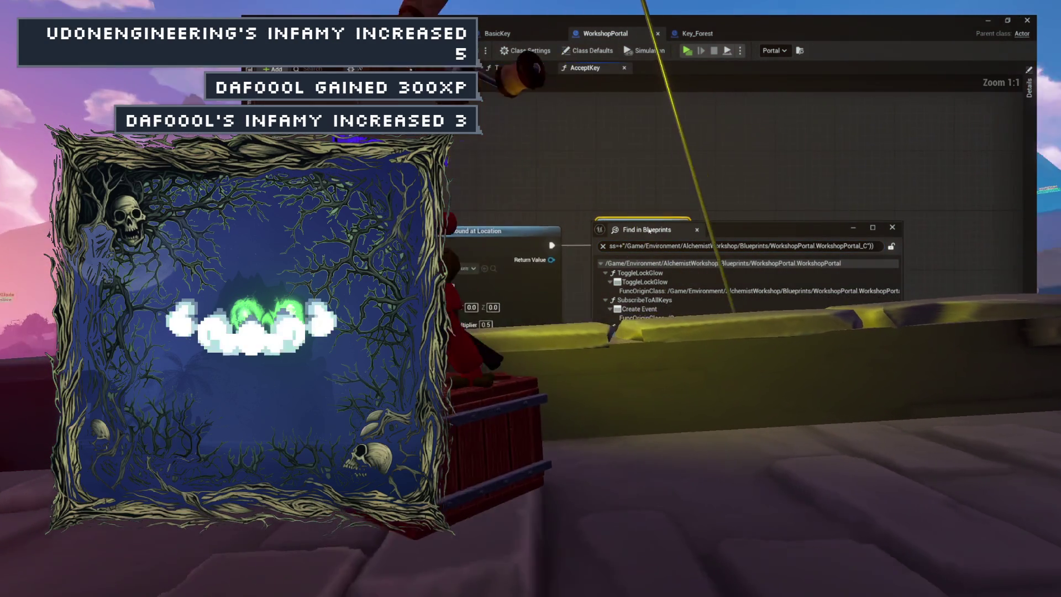
# Step: Check AcceptKey's ToggleLockGlow call, open the ToggleLockGlow graph, and close Find in Blueprints
pyautogui.click(644, 336)
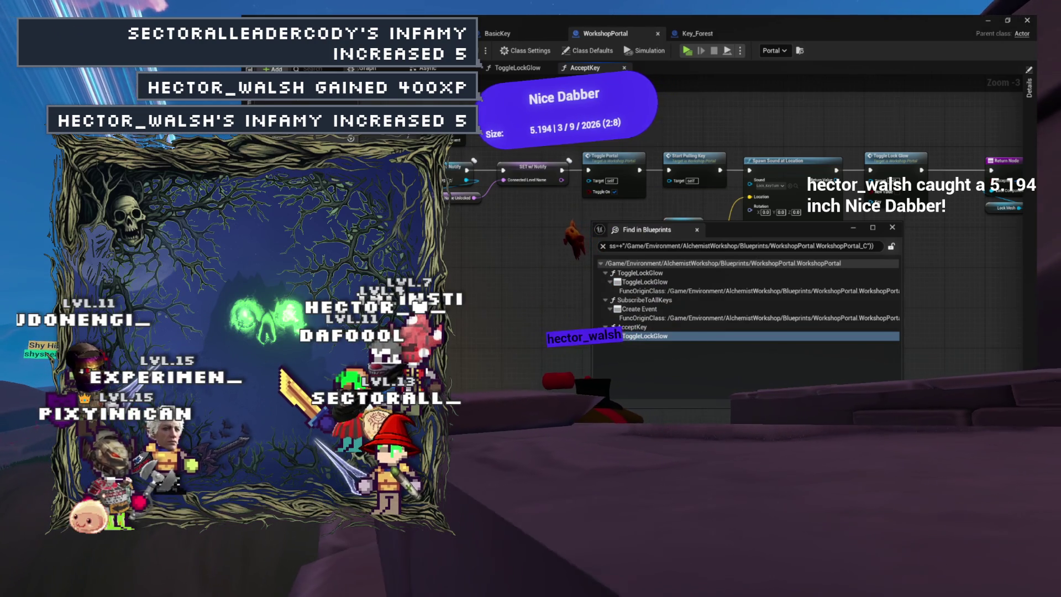
pyautogui.doubleClick(750, 133)
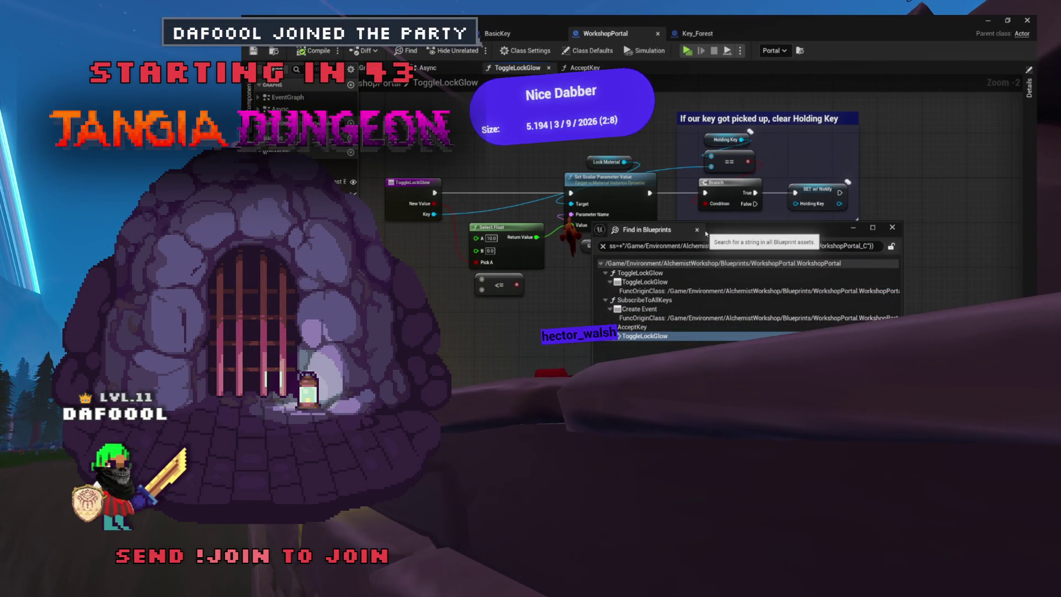
pyautogui.click(697, 230)
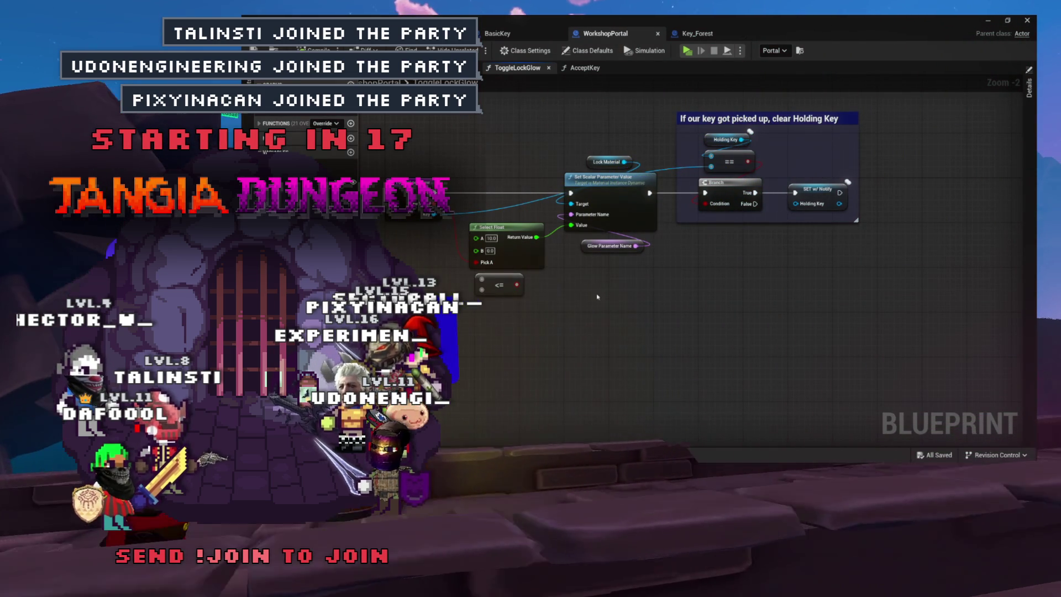
# Step: Return to the level editor and start the game from its title menu's Play button
pyautogui.moveTo(634, 302); pyautogui.dragTo(634, 315)
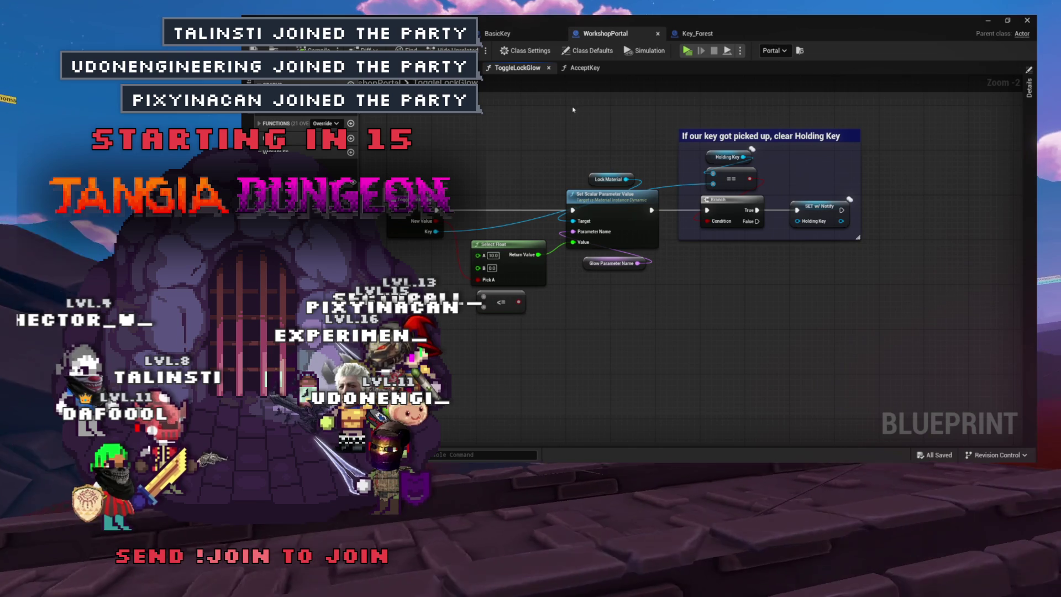
pyautogui.hotkey('ctrl', 'Tab')
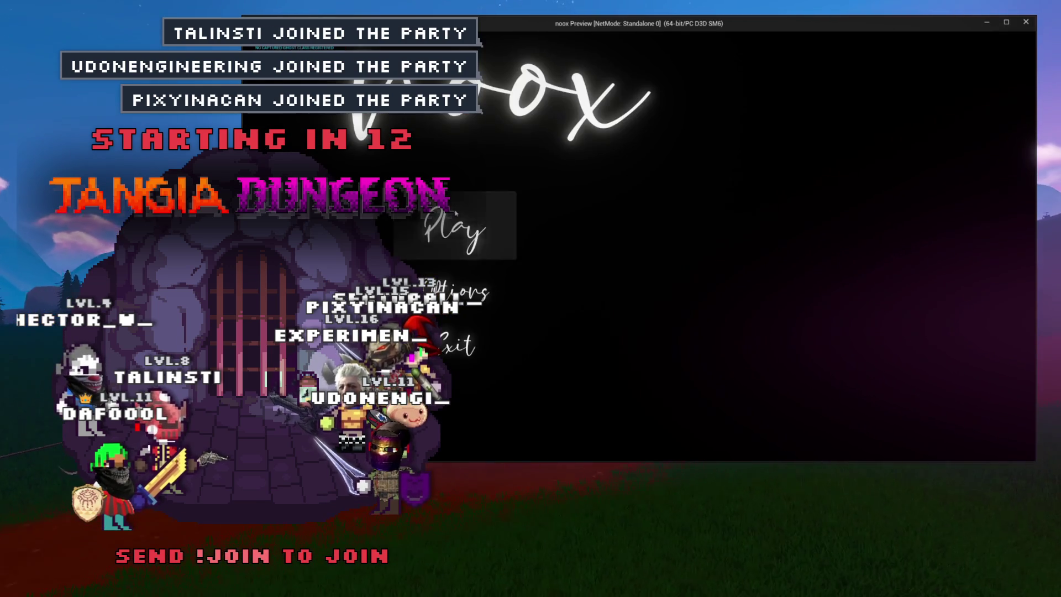
pyautogui.click(456, 213)
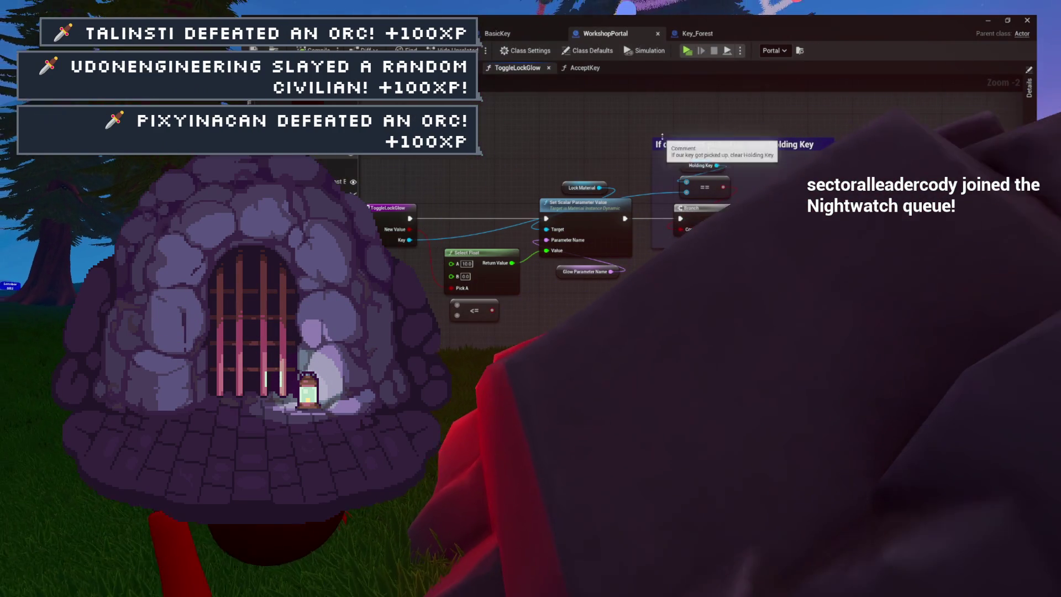
# Step: Add a Print Actor Message node on the Branch False output with Self as its Actor
pyautogui.moveTo(642, 131); pyautogui.dragTo(871, 264)
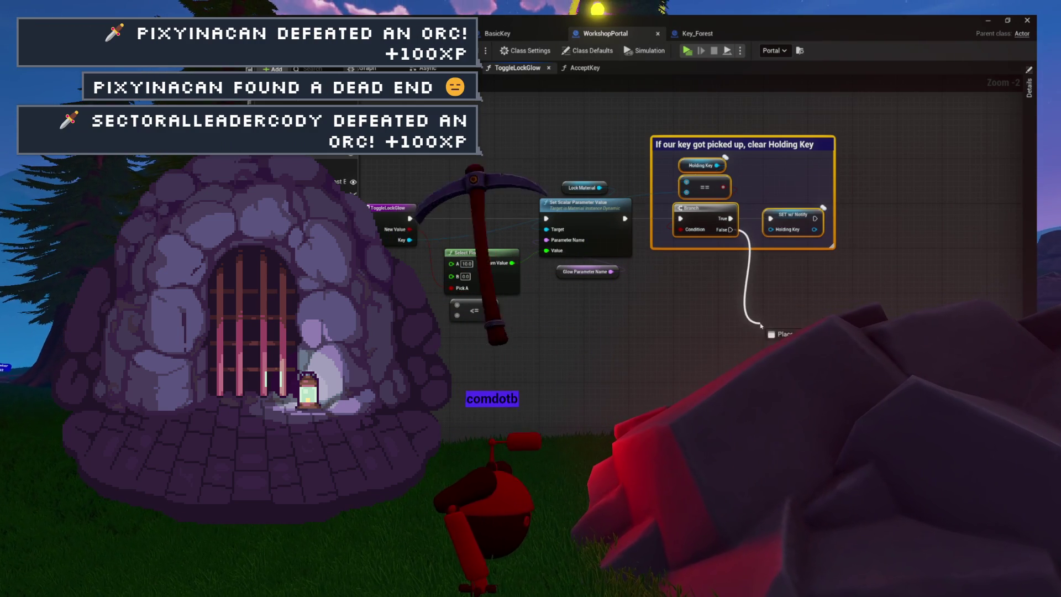
pyautogui.moveTo(761, 326); pyautogui.dragTo(760, 326)
pyautogui.write('print')
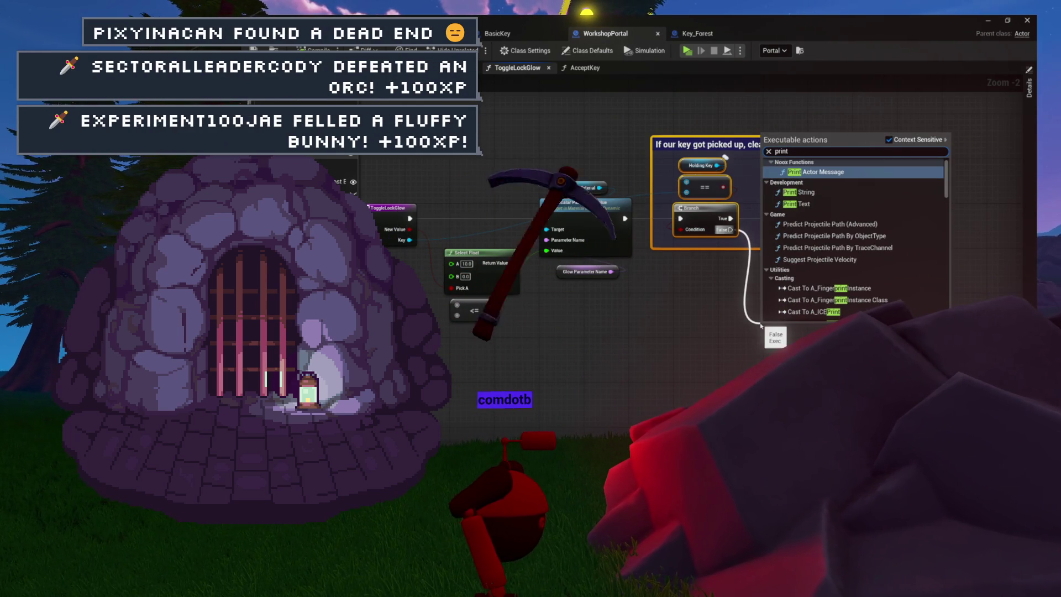
pyautogui.press('Return')
pyautogui.moveTo(767, 326); pyautogui.dragTo(783, 305)
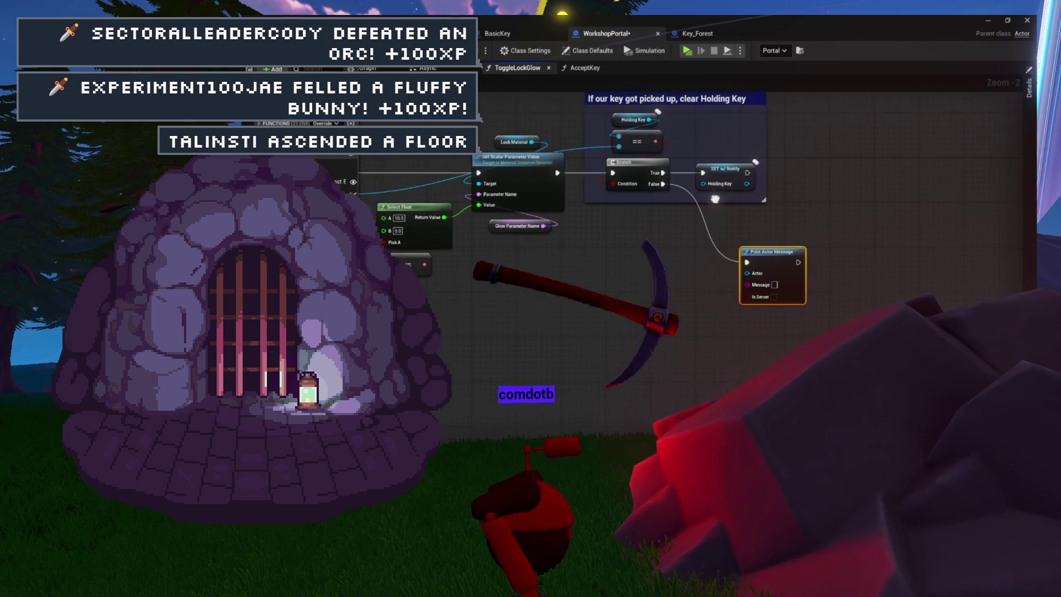
pyautogui.moveTo(745, 270); pyautogui.dragTo(661, 270)
pyautogui.write('self')
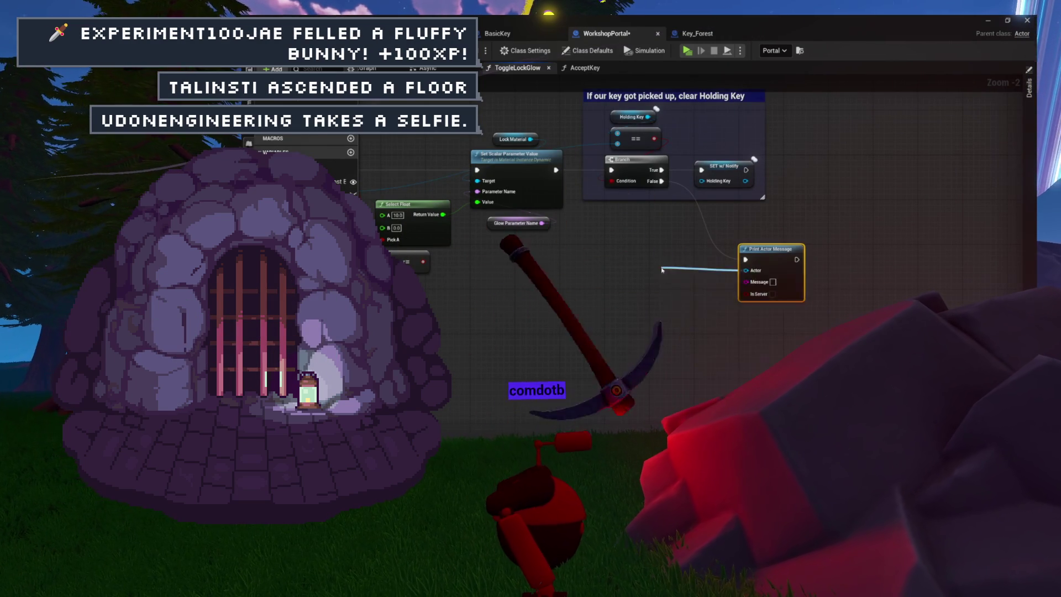
pyautogui.press('Return')
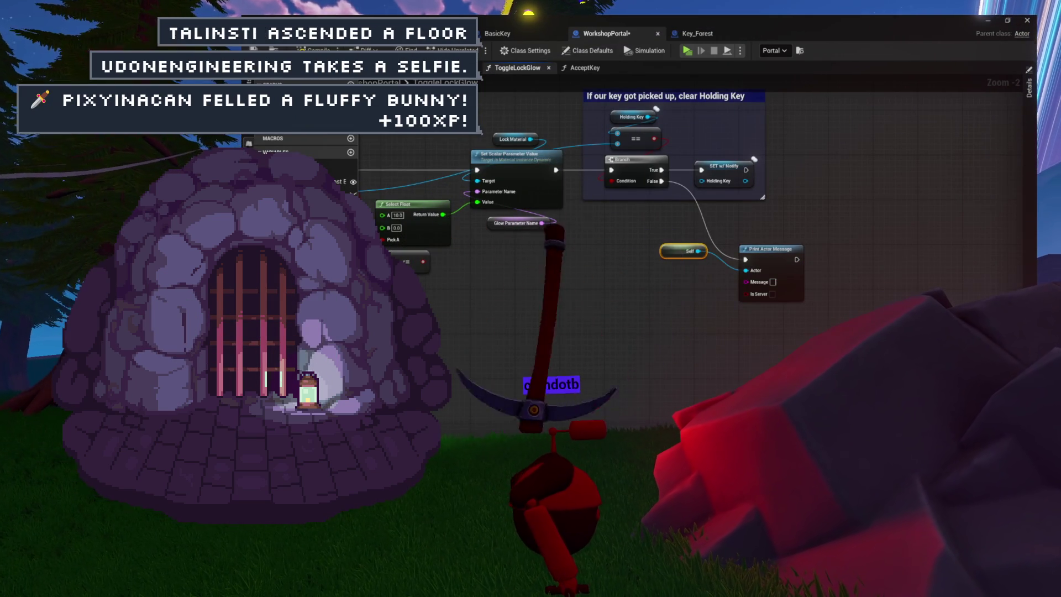
# Step: Add a Print Actor Message after the SET Holding Key node with message 'CLEARED KEY'
pyautogui.moveTo(751, 206); pyautogui.dragTo(673, 234)
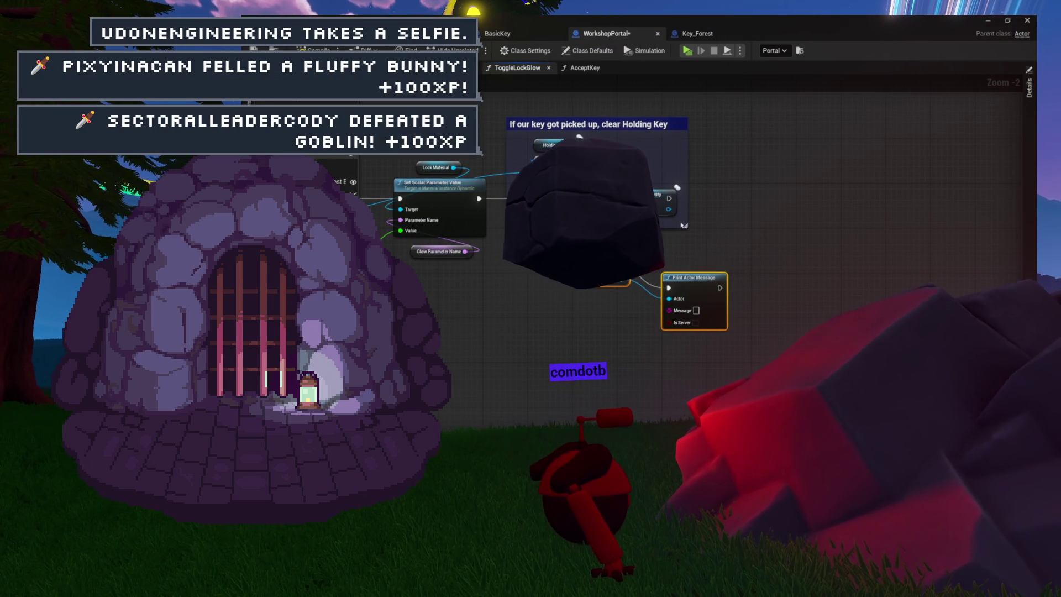
pyautogui.moveTo(802, 193); pyautogui.dragTo(814, 182)
pyautogui.moveTo(668, 198); pyautogui.dragTo(830, 191)
pyautogui.click(773, 165)
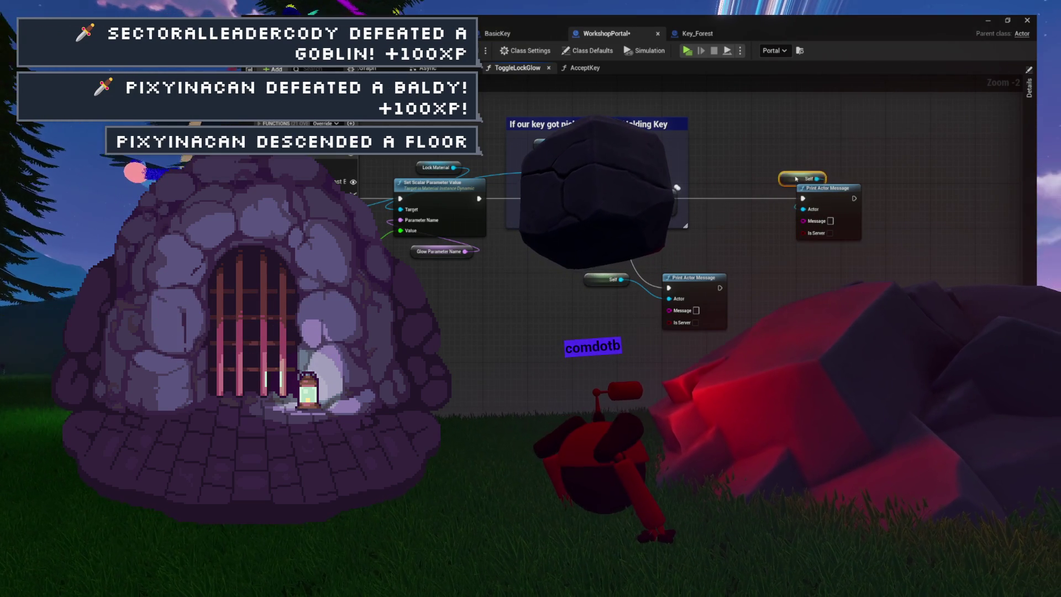
pyautogui.moveTo(749, 172); pyautogui.dragTo(749, 148)
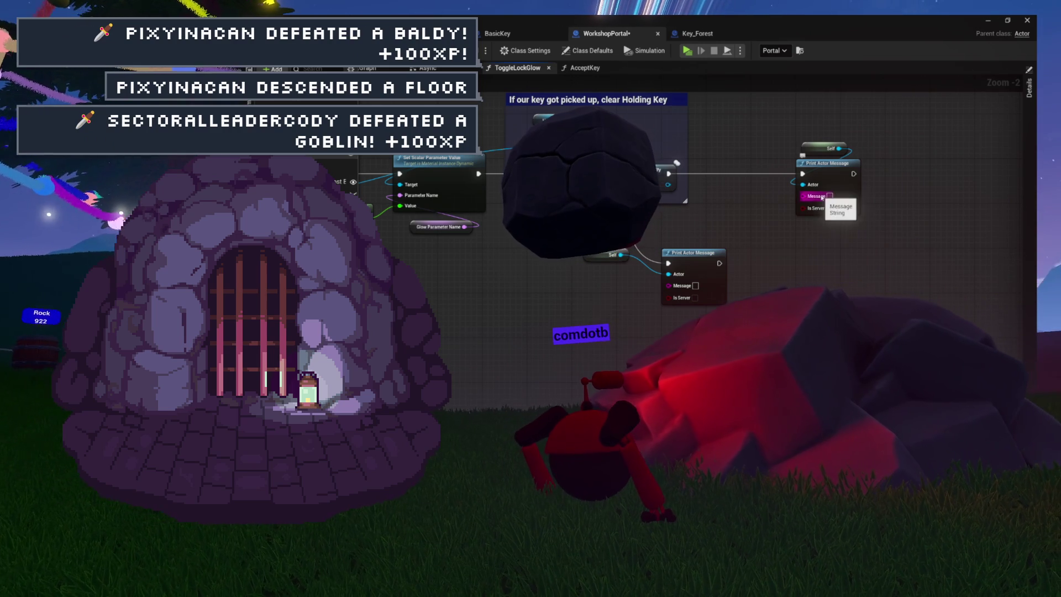
pyautogui.write('CLEARED KEY')
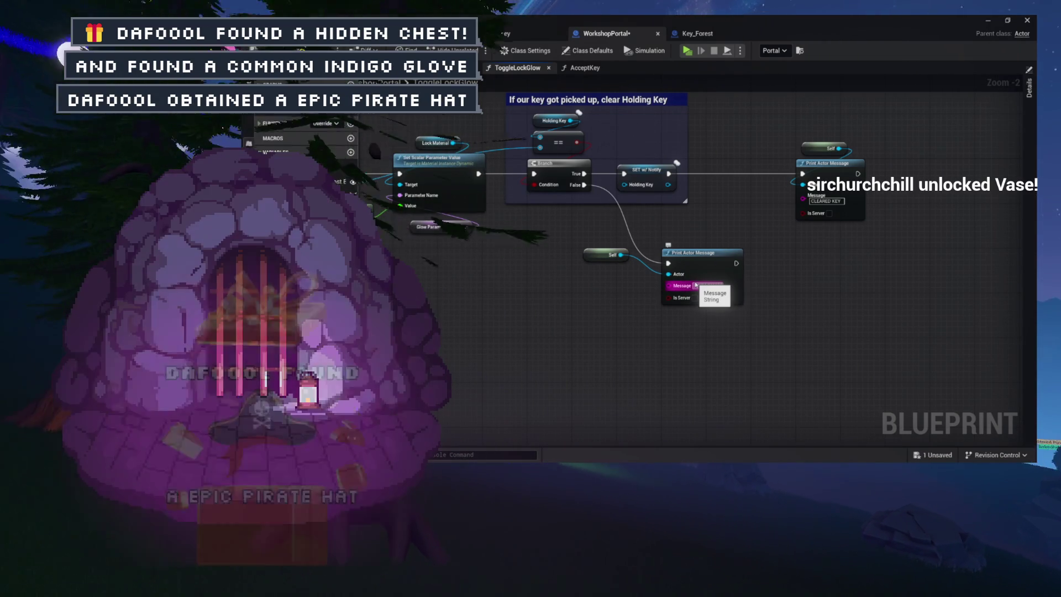
# Step: Set the False-branch print to 'NOT MY KEY', save WorkshopPortal, and return to the level
pyautogui.write('NOT MY KEY')
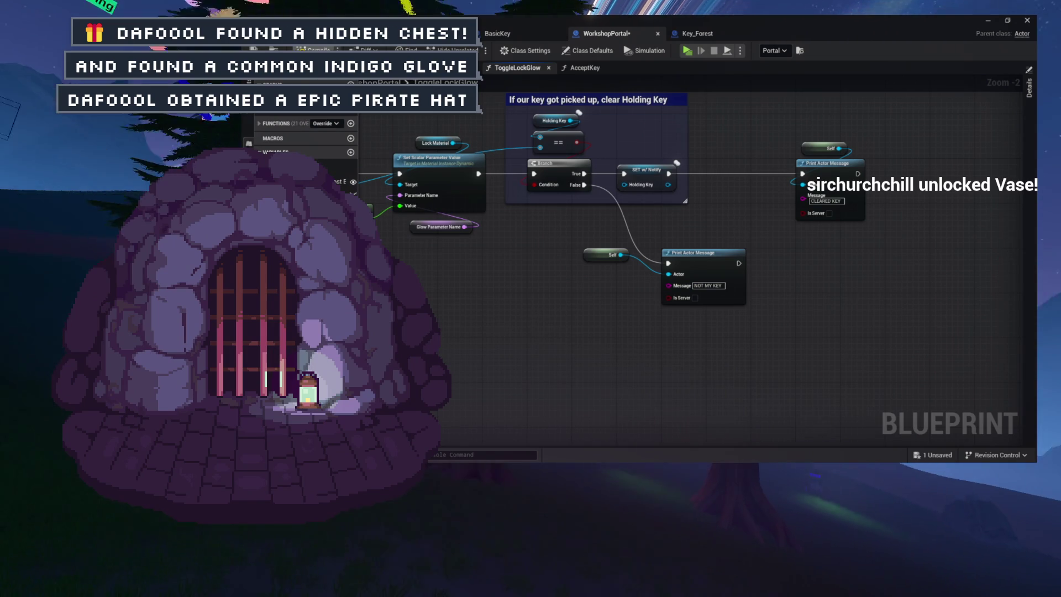
pyautogui.hotkey('ctrl', 's')
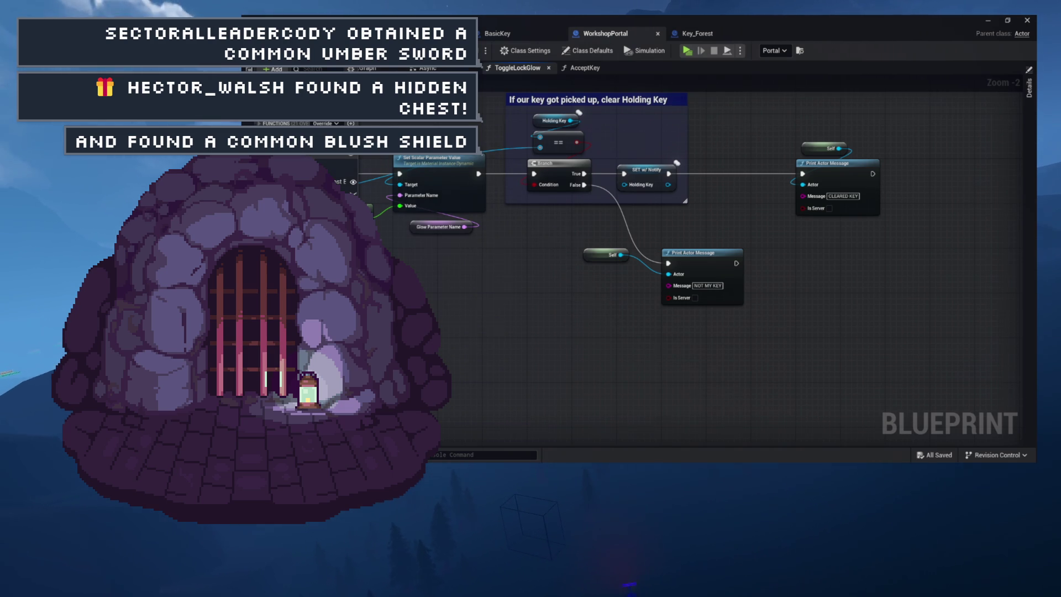
pyautogui.hotkey('ctrl', 'Tab')
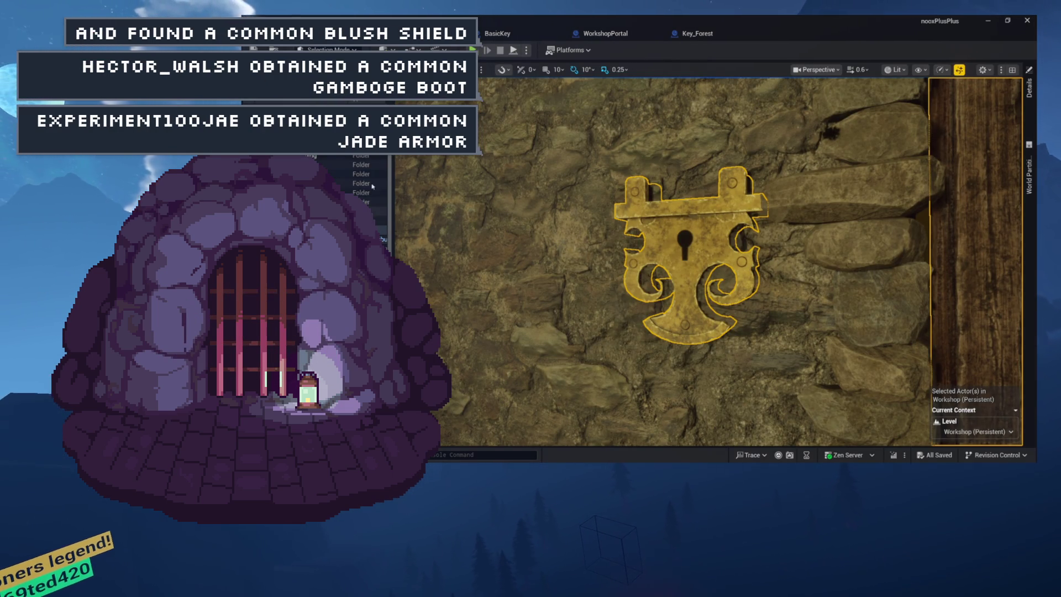
# Step: Play-test walking to the lock, picking up, dropping and re-grabbing the key, then open Key_Forest
pyautogui.click(481, 51)
pyautogui.click(449, 222)
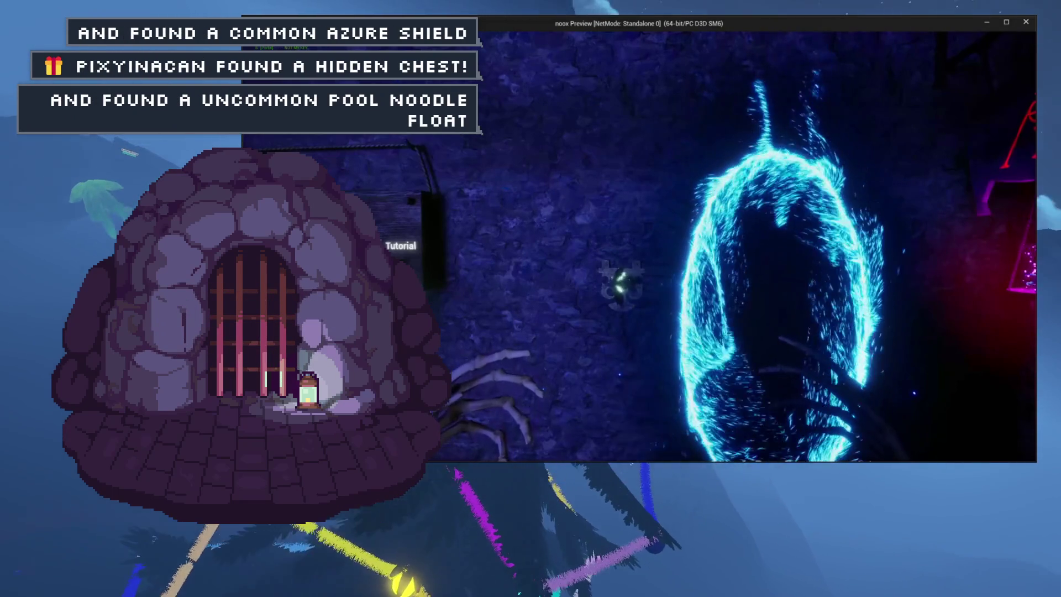
pyautogui.press('w')
pyautogui.press('e')
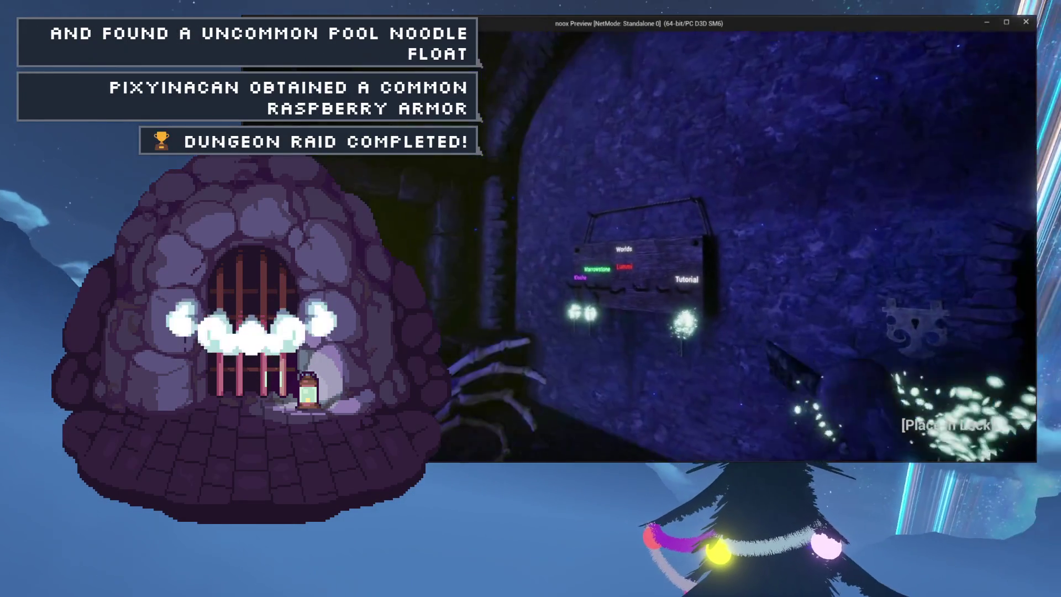
pyautogui.press('e')
pyautogui.press('w')
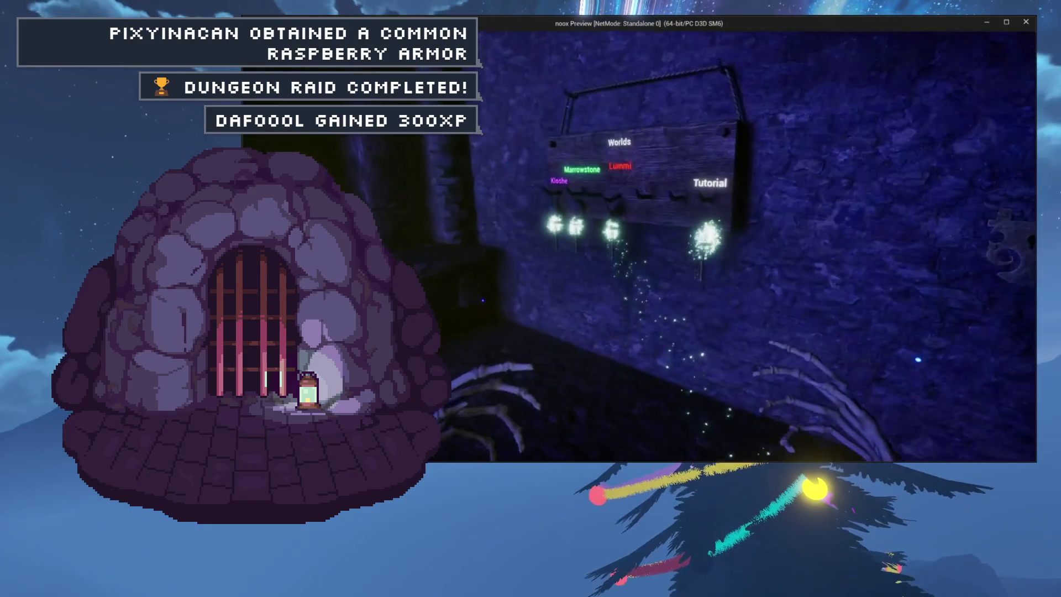
pyautogui.press('e')
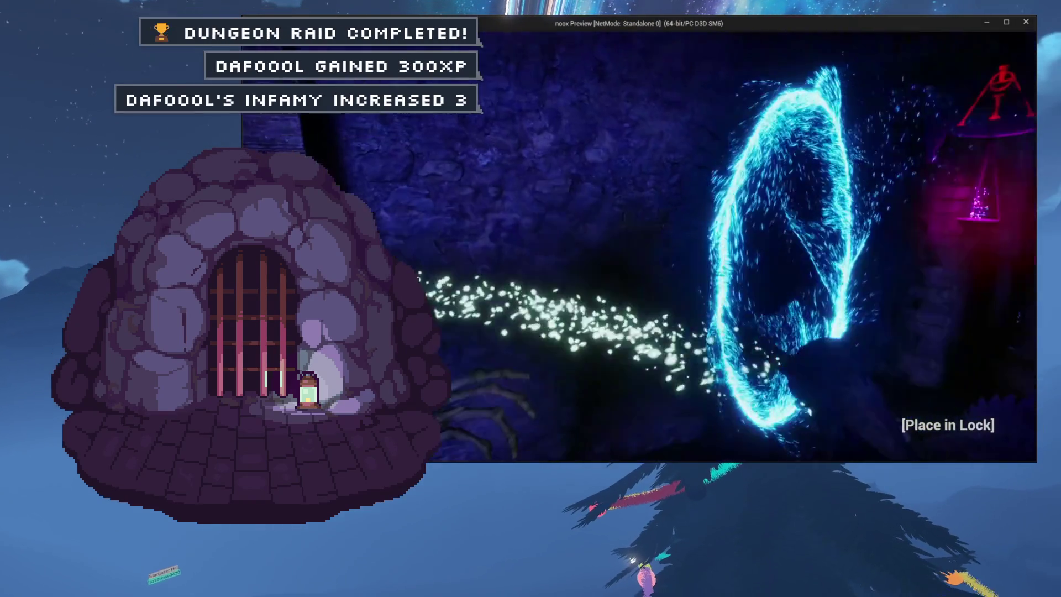
pyautogui.press('Escape')
pyautogui.click(708, 33)
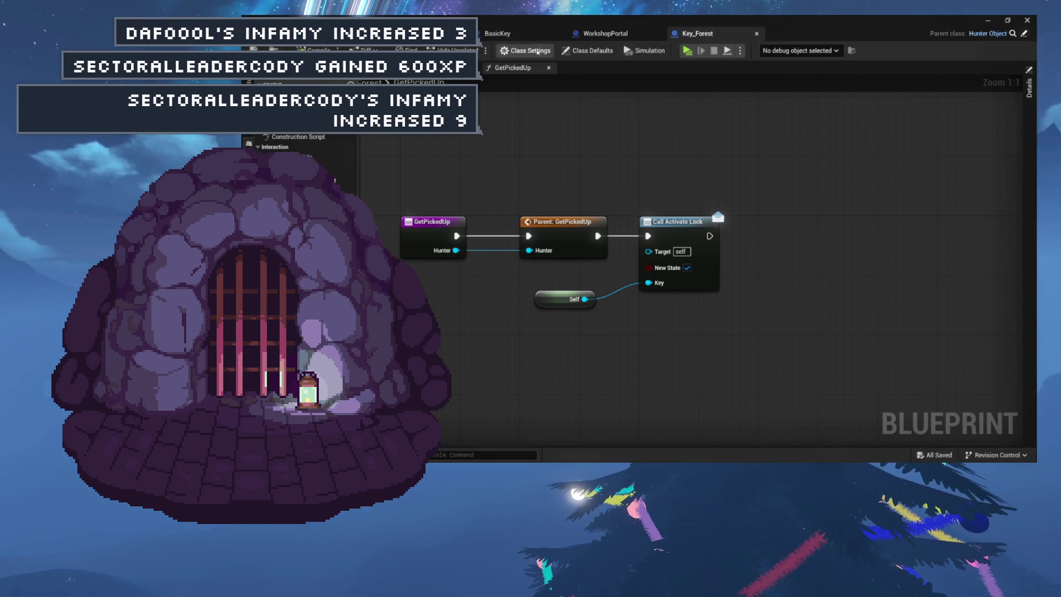
# Step: Go via BasicKey back to WorkshopPortal's Select Float nodes and launch another standalone test
pyautogui.click(520, 32)
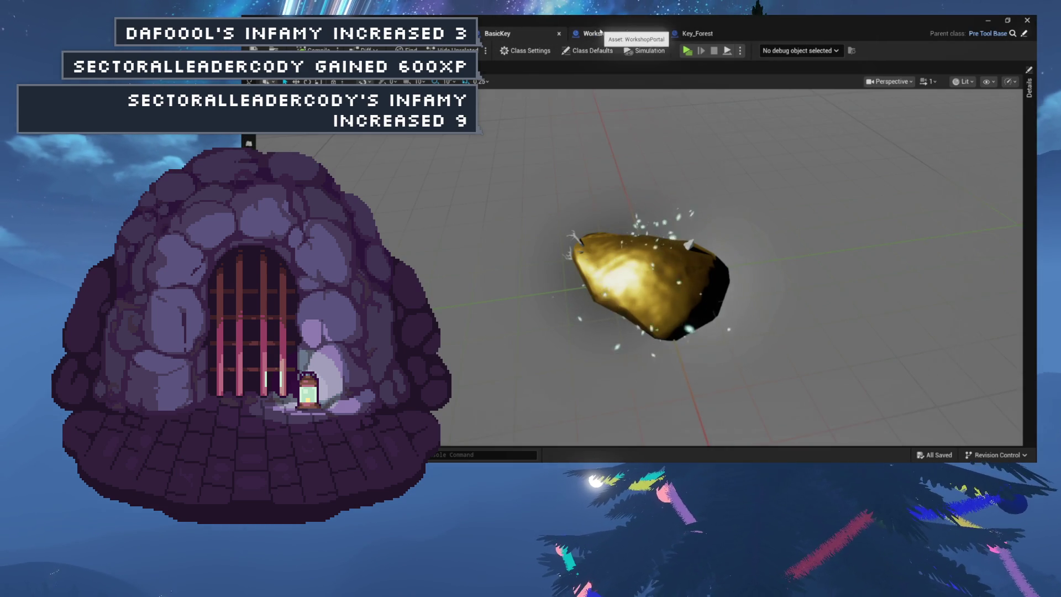
pyautogui.click(600, 32)
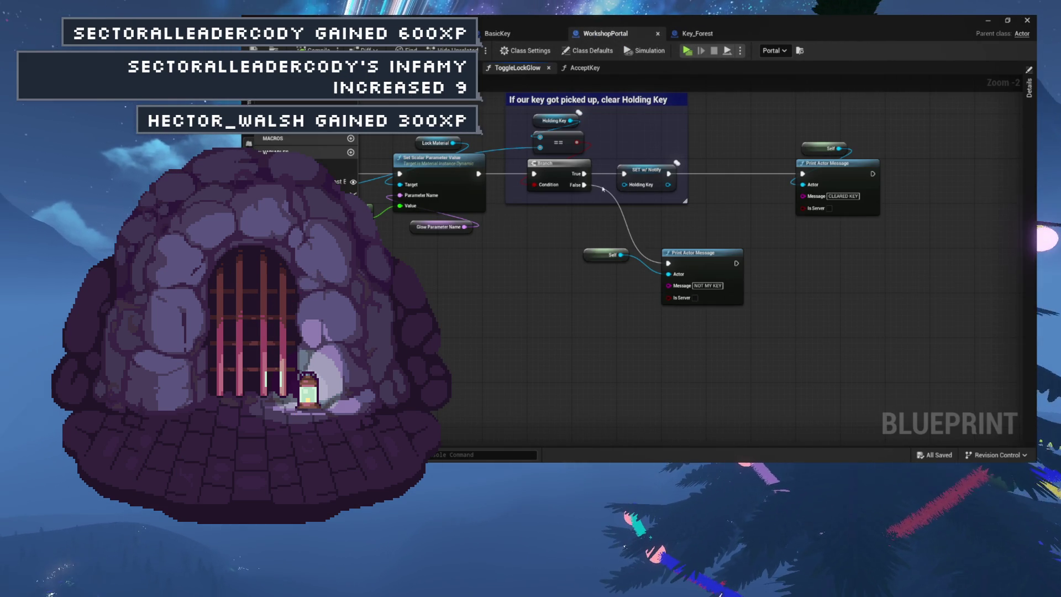
pyautogui.moveTo(578, 255)
pyautogui.mouseDown()
pyautogui.moveTo(734, 257)
pyautogui.moveTo(625, 271)
pyautogui.moveTo(622, 259)
pyautogui.mouseUp()
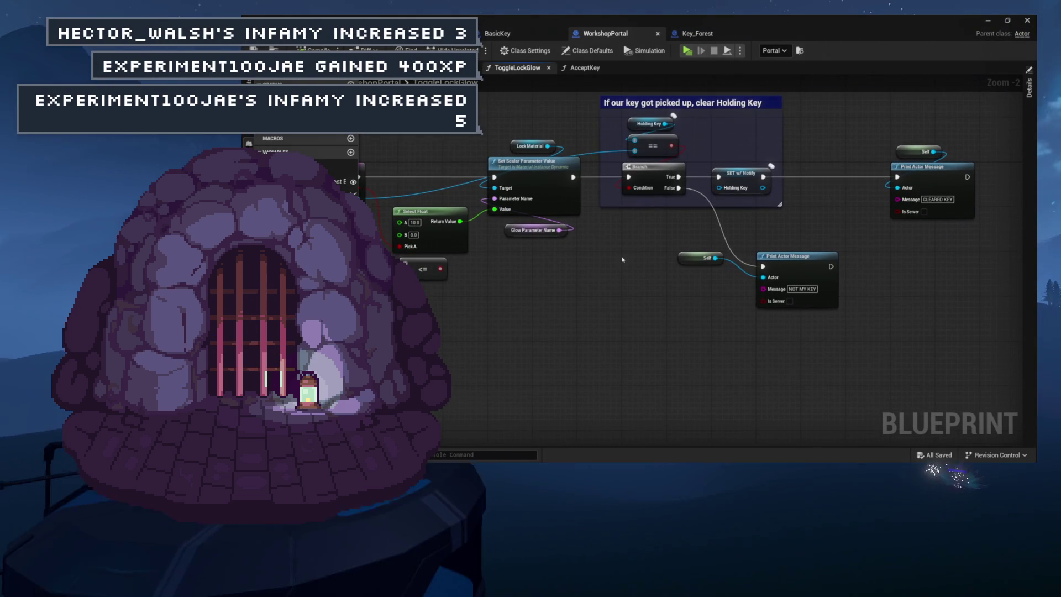
pyautogui.click(689, 51)
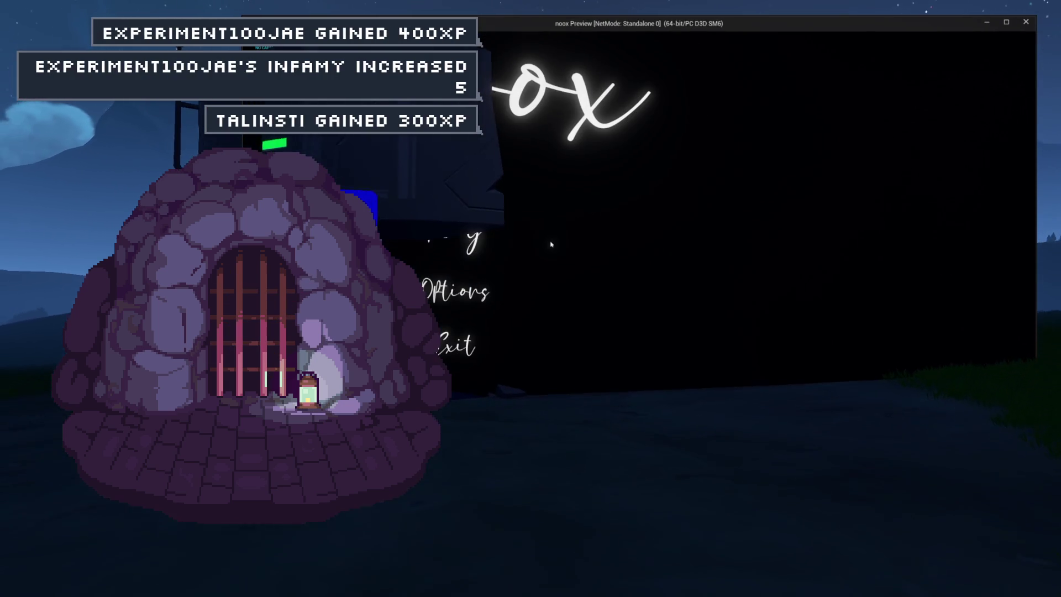
# Step: Start the game from the Play button on its main menu
pyautogui.click(456, 225)
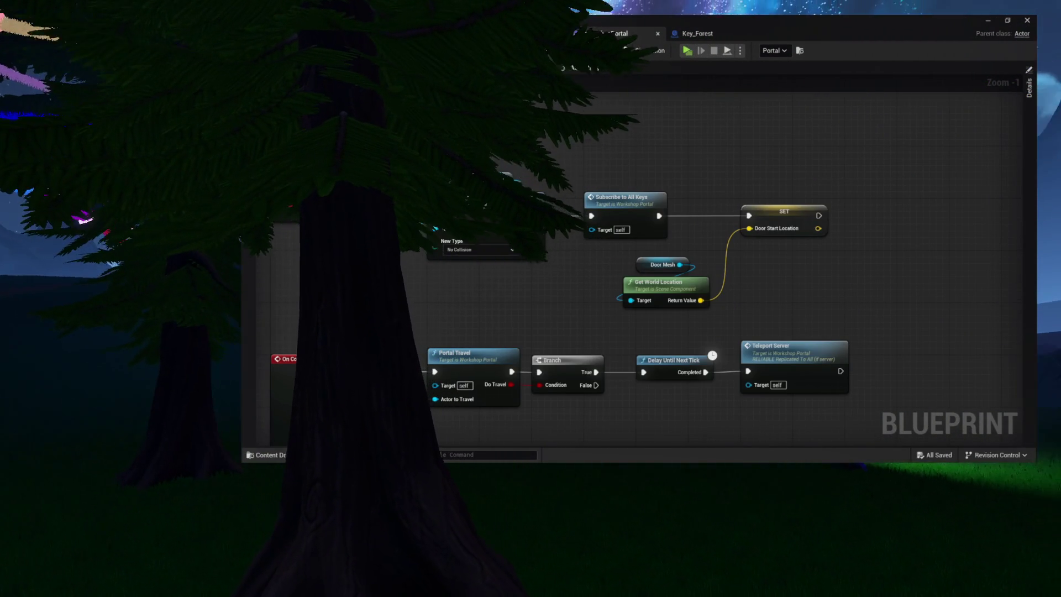
# Step: Shift the Door Start Location SET, Door Mesh and Get World Location nodes left beside Set Collision Enabled
pyautogui.moveTo(315, 146); pyautogui.dragTo(826, 298)
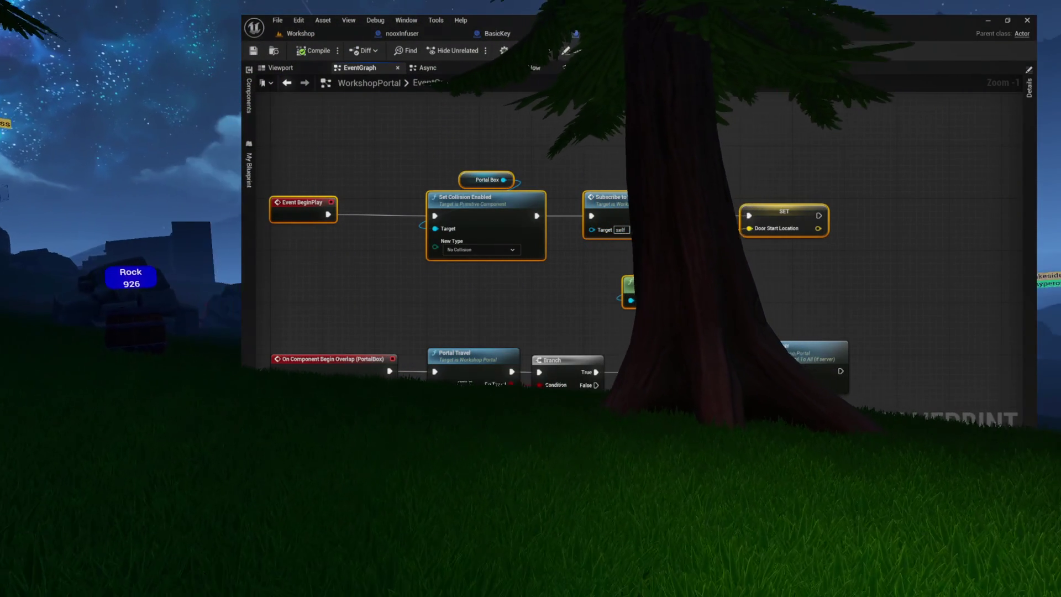
pyautogui.click(714, 353)
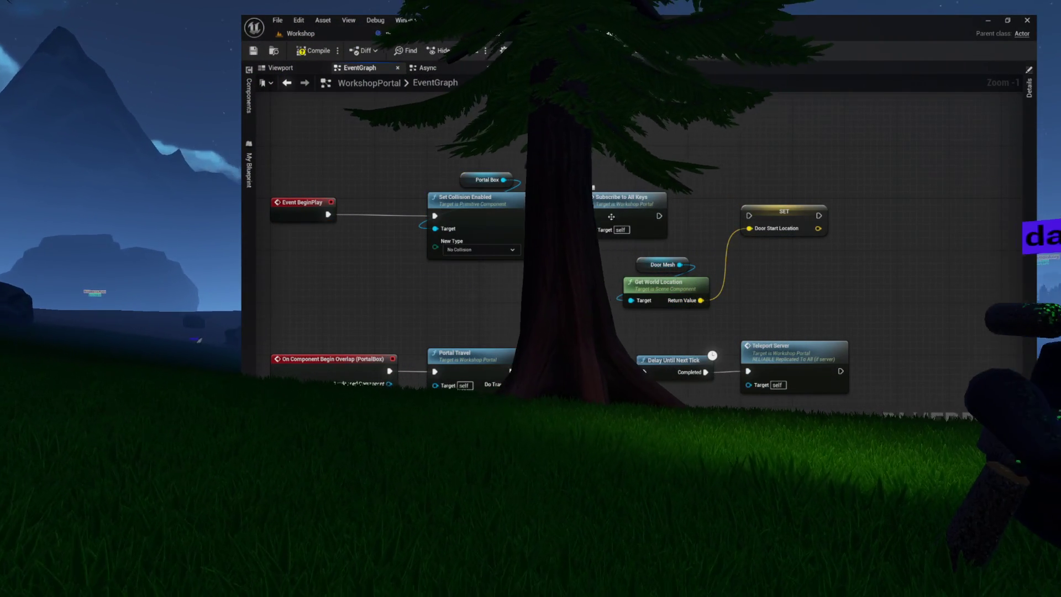
pyautogui.moveTo(655, 220); pyautogui.dragTo(752, 299)
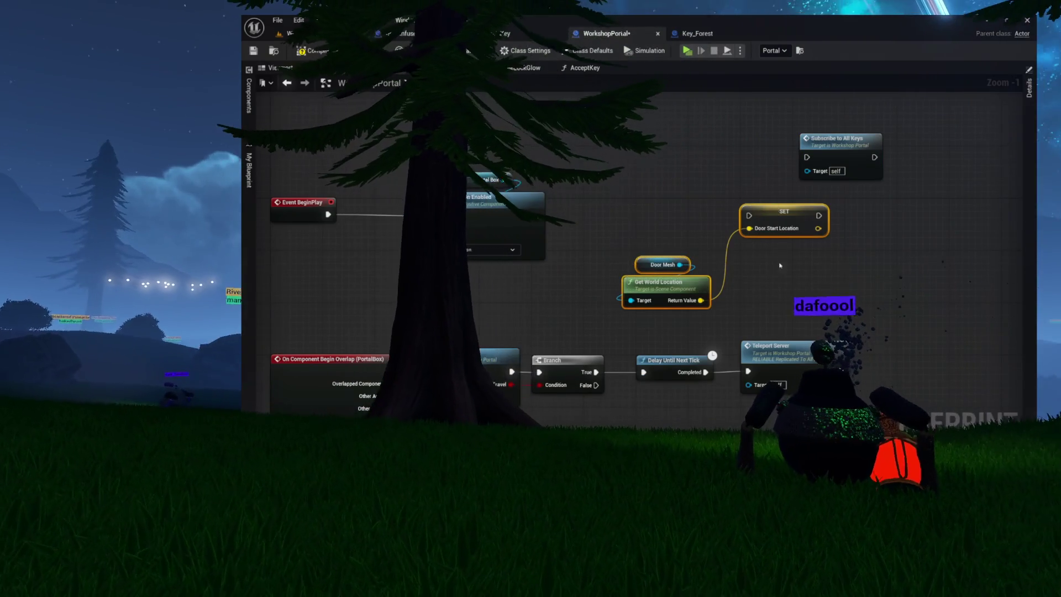
pyautogui.moveTo(783, 209); pyautogui.dragTo(626, 211)
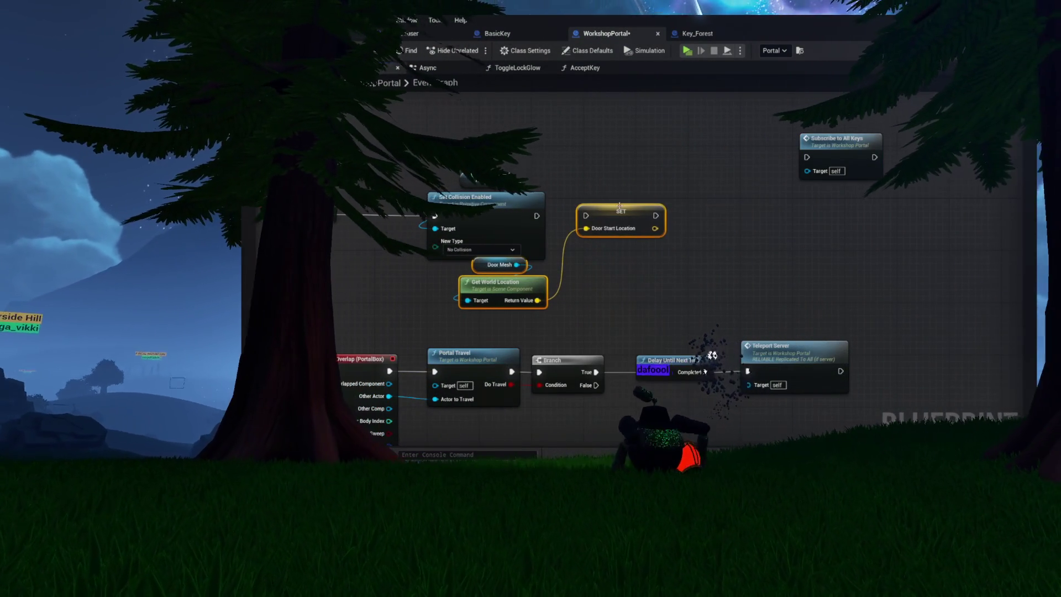
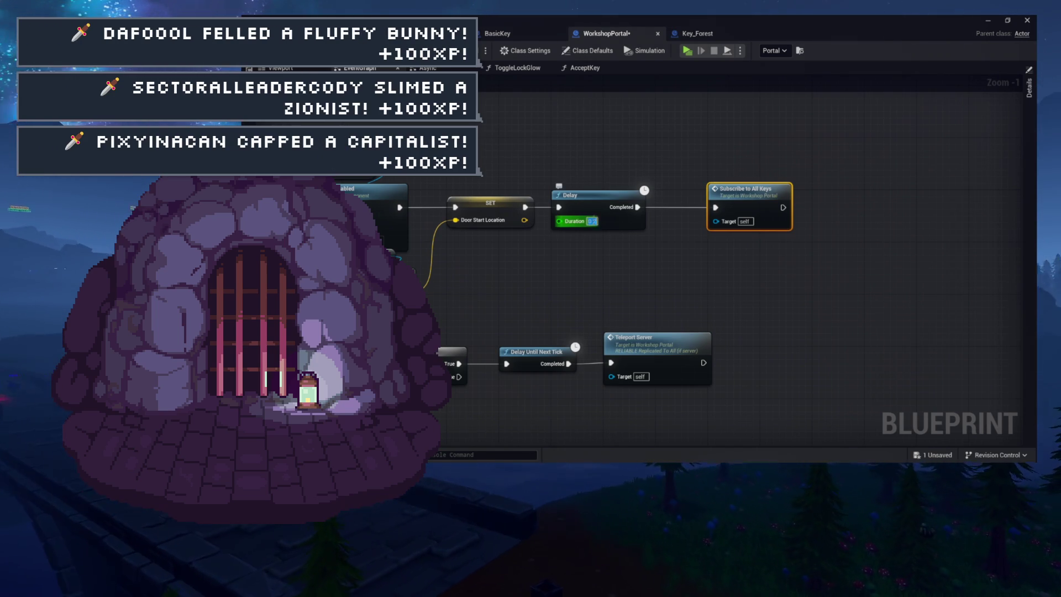
# Step: Set the Delay before Subscribe to All Keys to a duration of 5
pyautogui.click(591, 221)
pyautogui.write('5')
pyautogui.press('Return')
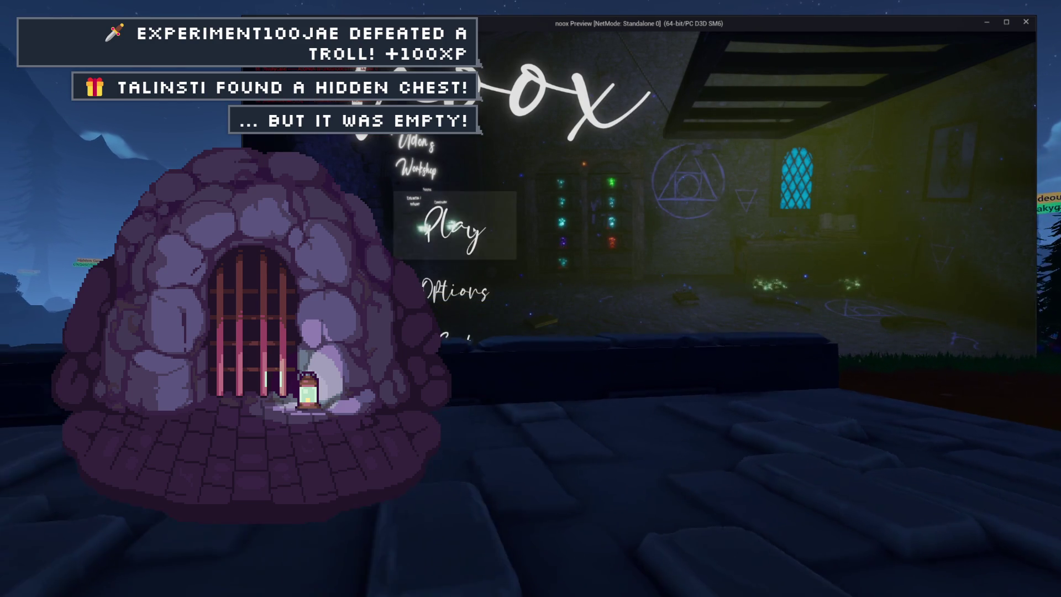
# Step: Start the game and place the key in the workshop lock to open the portal
pyautogui.click(473, 229)
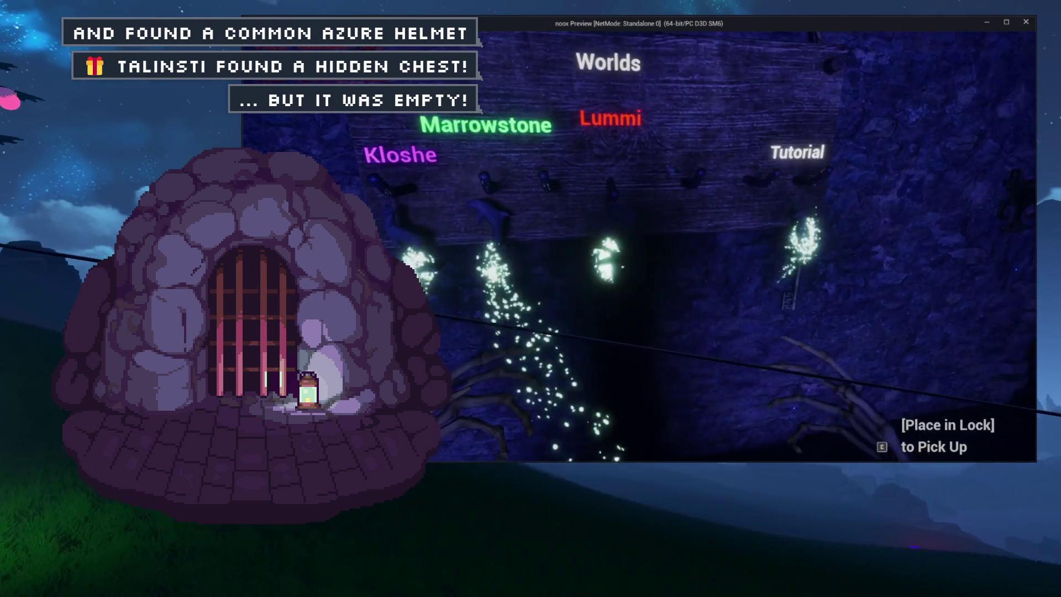
pyautogui.press('e')
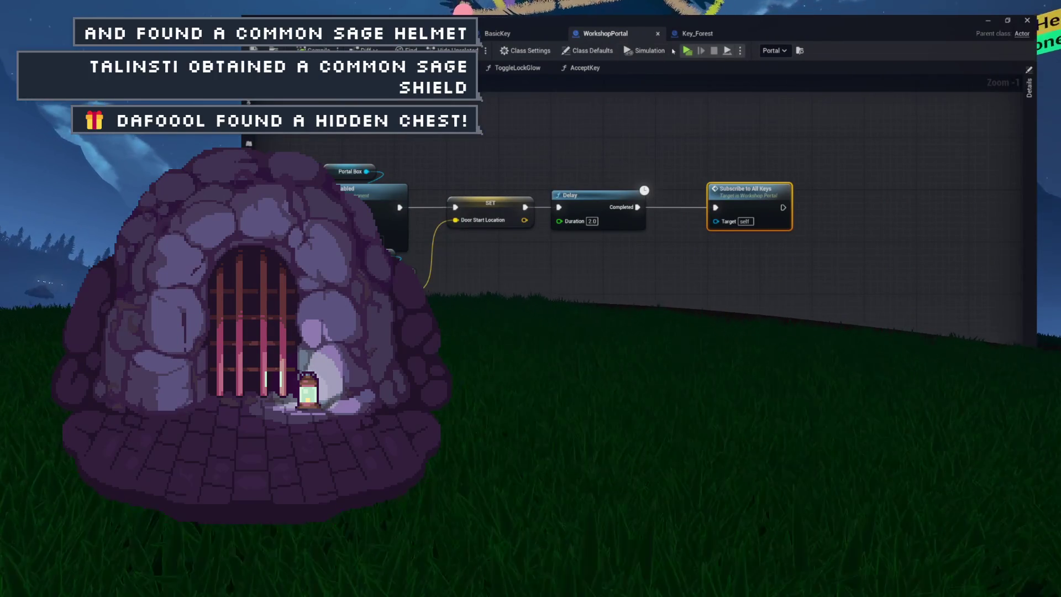
# Step: Inspect the portal's SubscribeToAllKeys, ToggleLockGlow and AcceptKey functions, then switch to Key_Forest
pyautogui.doubleClick(735, 200)
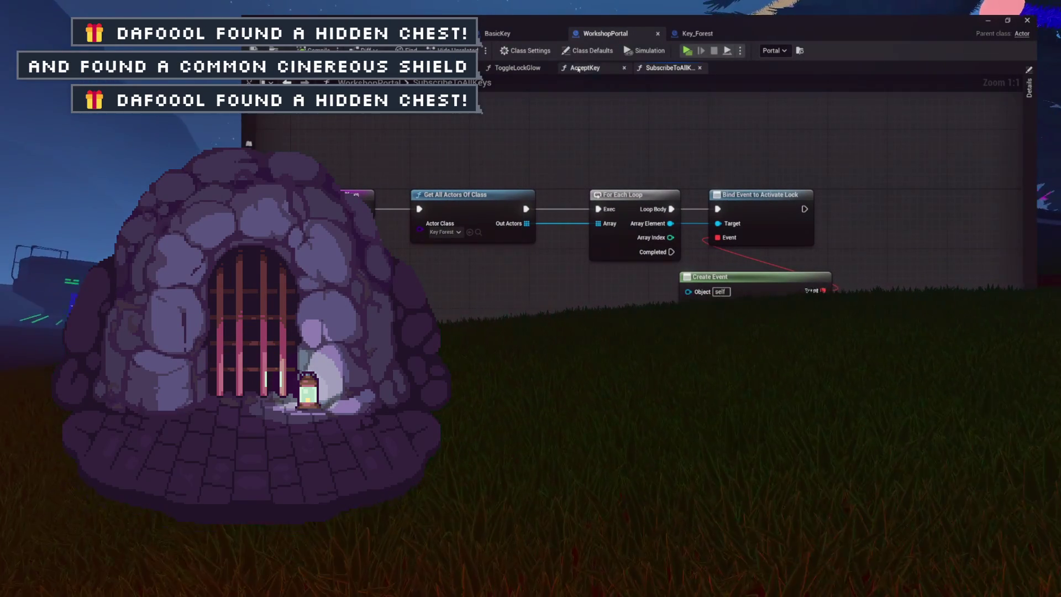
pyautogui.click(522, 68)
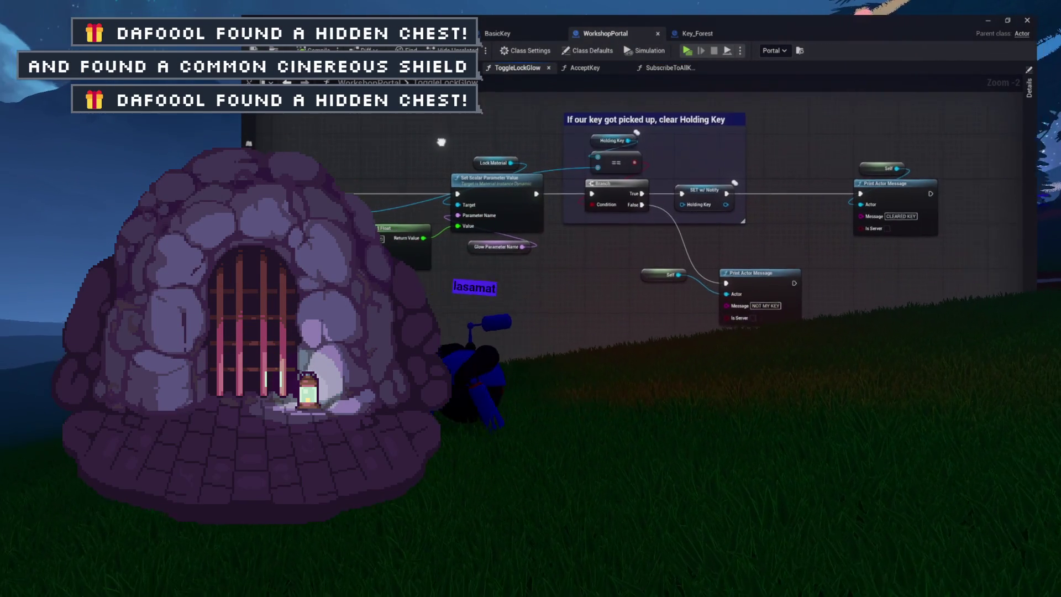
pyautogui.click(585, 68)
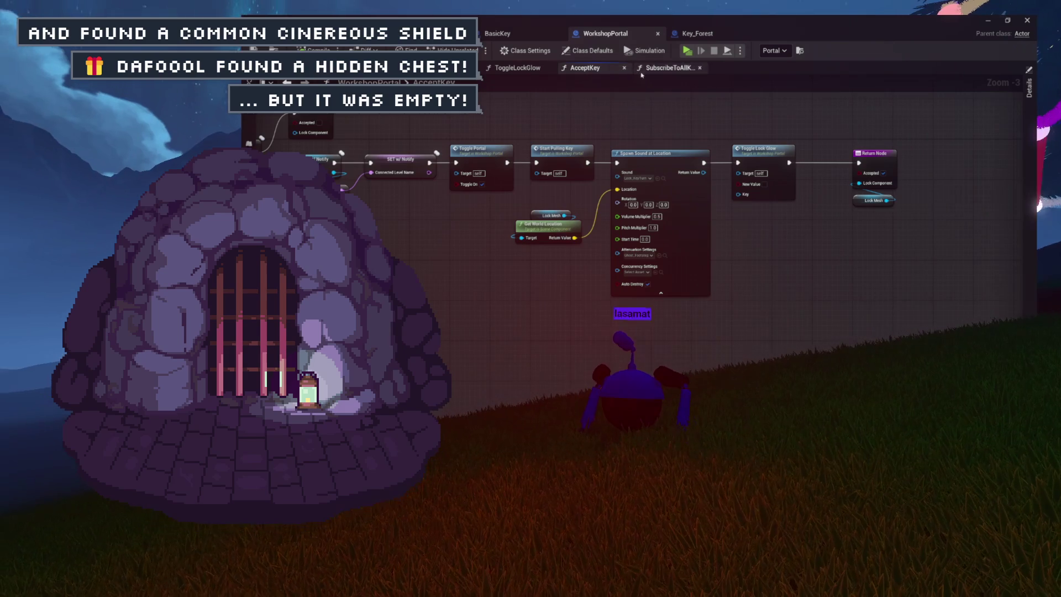
pyautogui.click(667, 67)
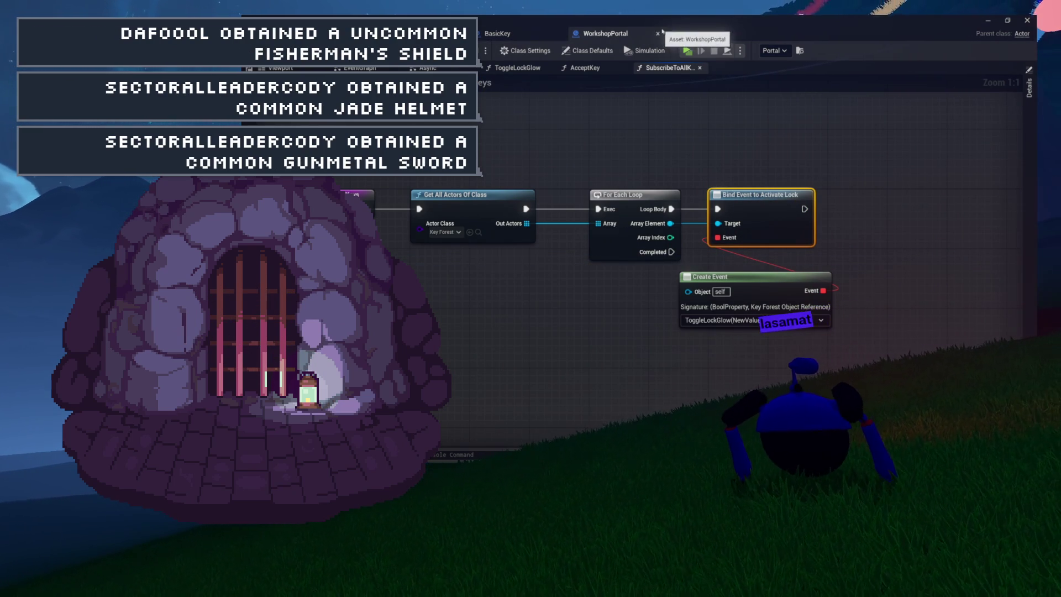
pyautogui.click(697, 34)
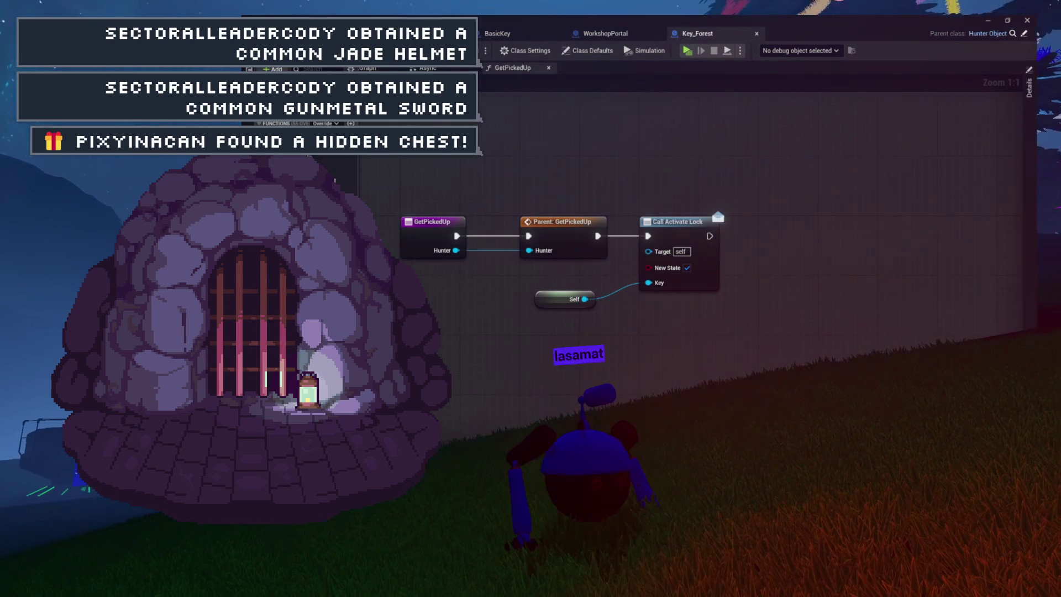
# Step: Add a Print Actor Message after Call Activate Lock, with Self as its Actor
pyautogui.moveTo(464, 156)
pyautogui.mouseDown()
pyautogui.moveTo(712, 306)
pyautogui.moveTo(736, 335)
pyautogui.mouseUp()
pyautogui.click(734, 335)
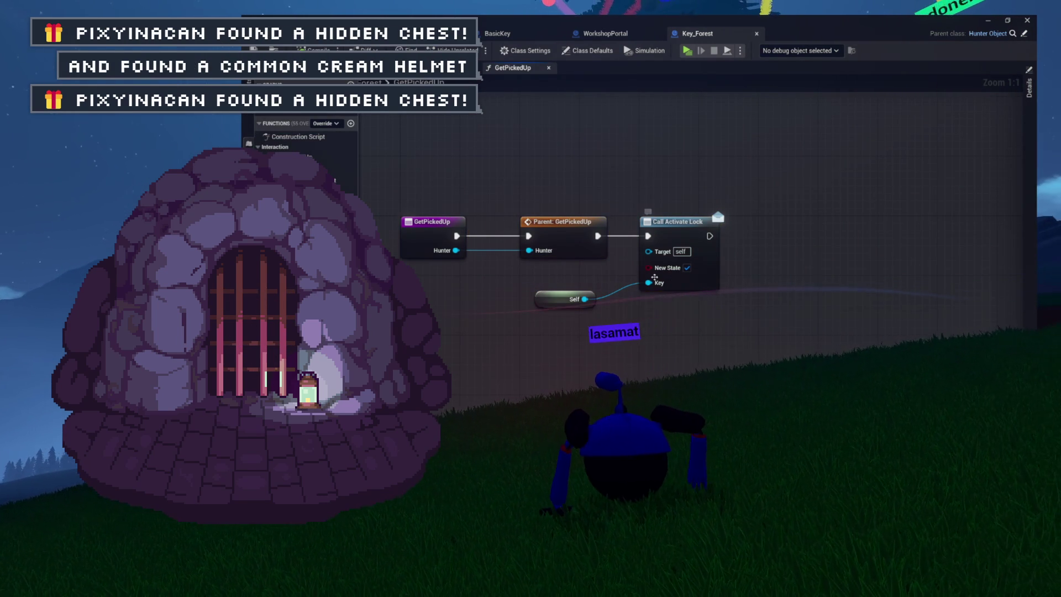
pyautogui.moveTo(733, 263)
pyautogui.mouseDown()
pyautogui.moveTo(628, 265)
pyautogui.moveTo(704, 256)
pyautogui.moveTo(745, 235)
pyautogui.mouseUp()
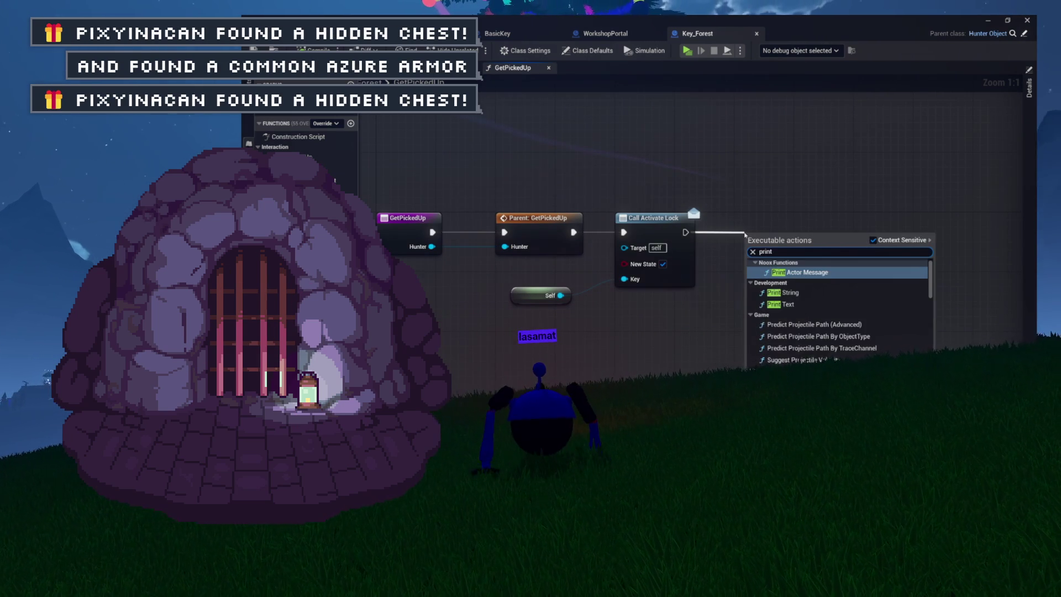
pyautogui.press('Return')
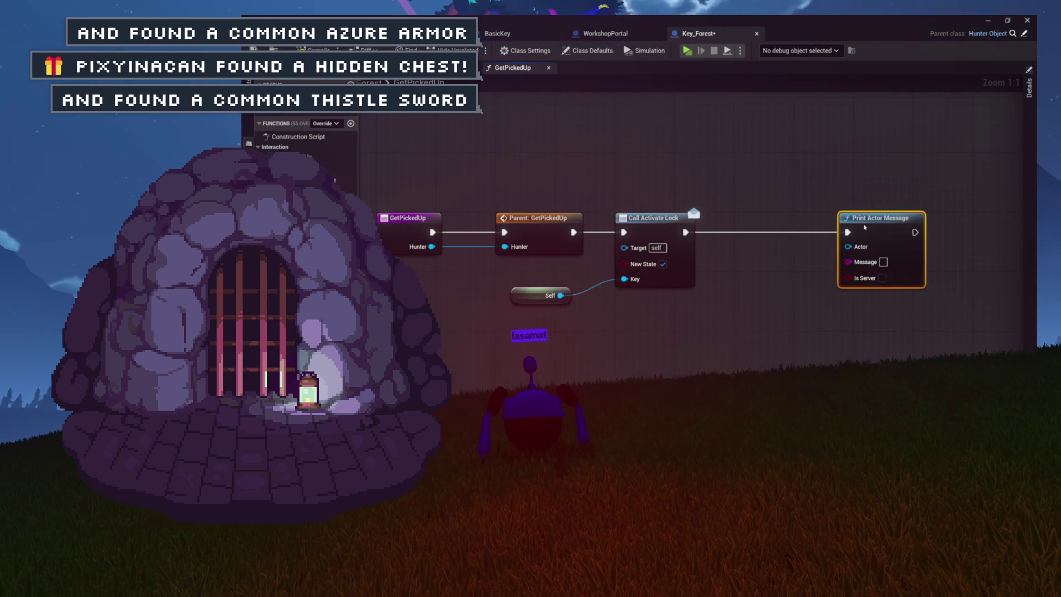
pyautogui.moveTo(823, 178); pyautogui.dragTo(851, 188)
pyautogui.write('self')
pyautogui.press('Return')
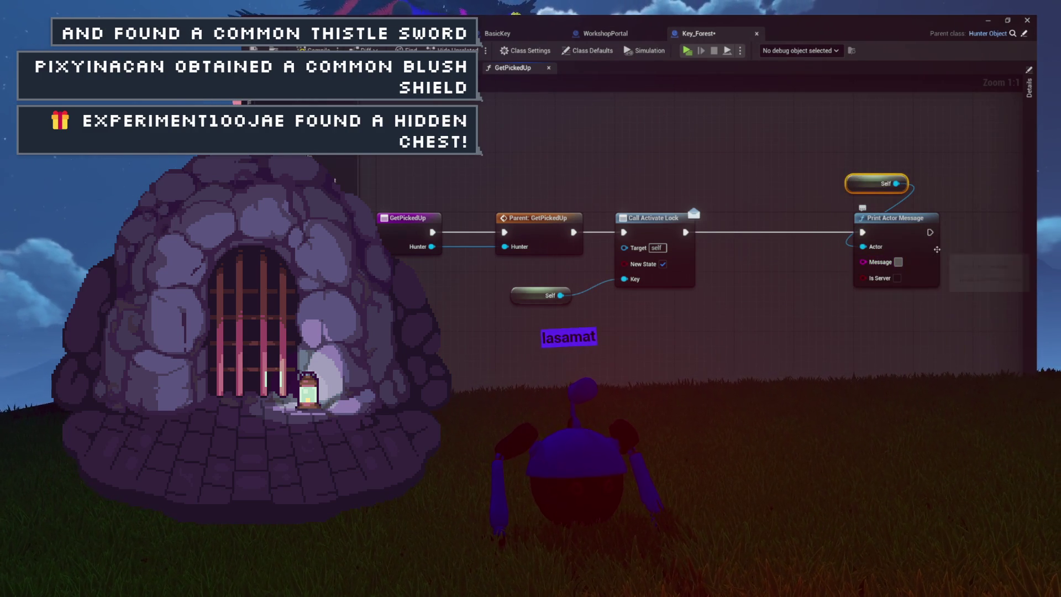
# Step: Set the print message to LOCK GLOW ON and launch the game preview
pyautogui.write('TOGG')
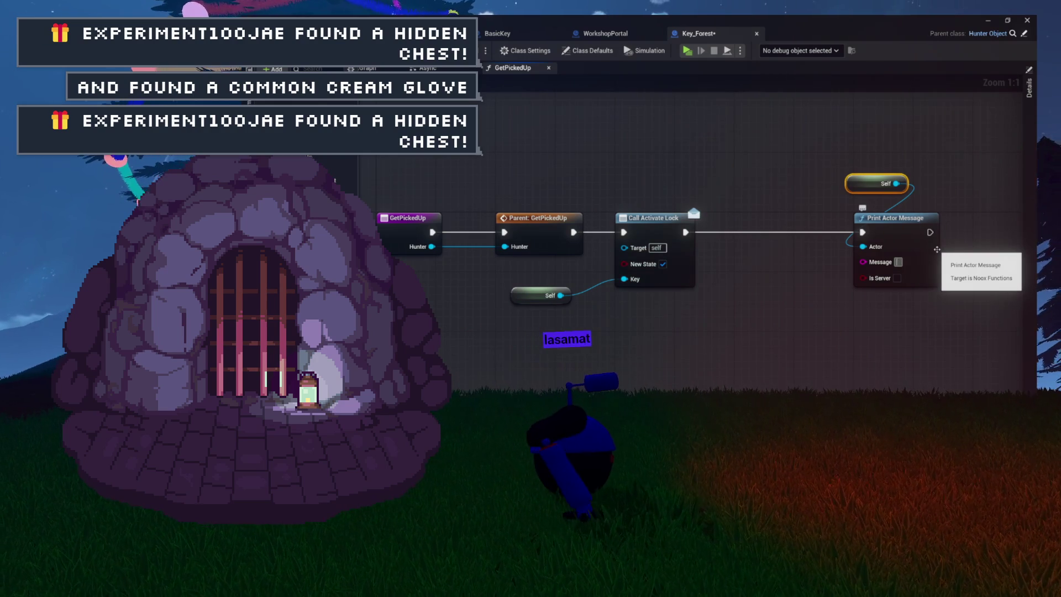
pyautogui.write('LOCK GLOW ON')
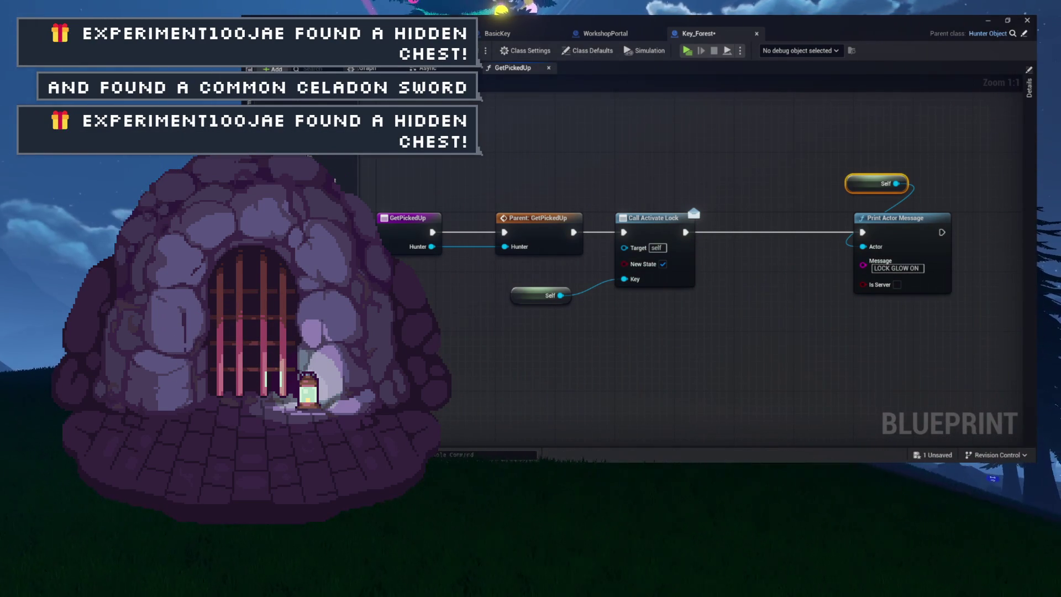
pyautogui.hotkey('alt', 'Tab')
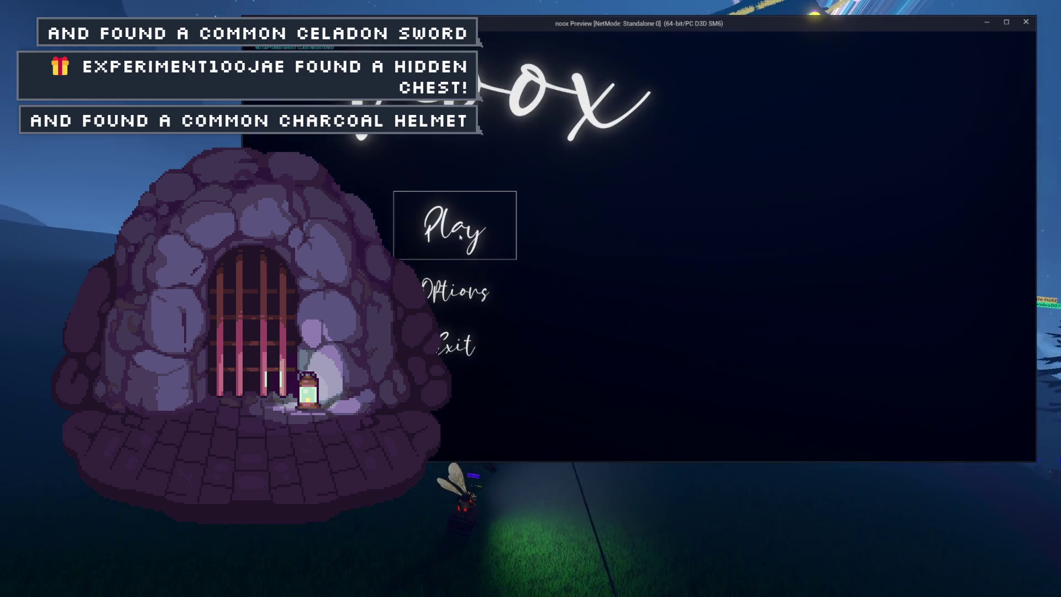
# Step: Test the key pickup in play, stop the preview, and go back to WorkshopPortal
pyautogui.click(460, 236)
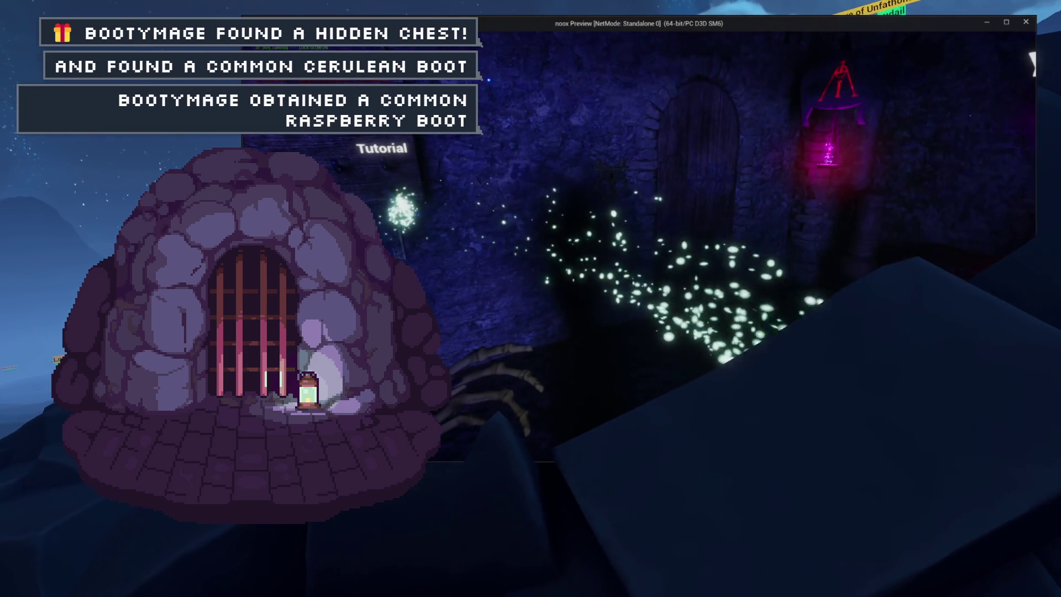
pyautogui.press('Escape')
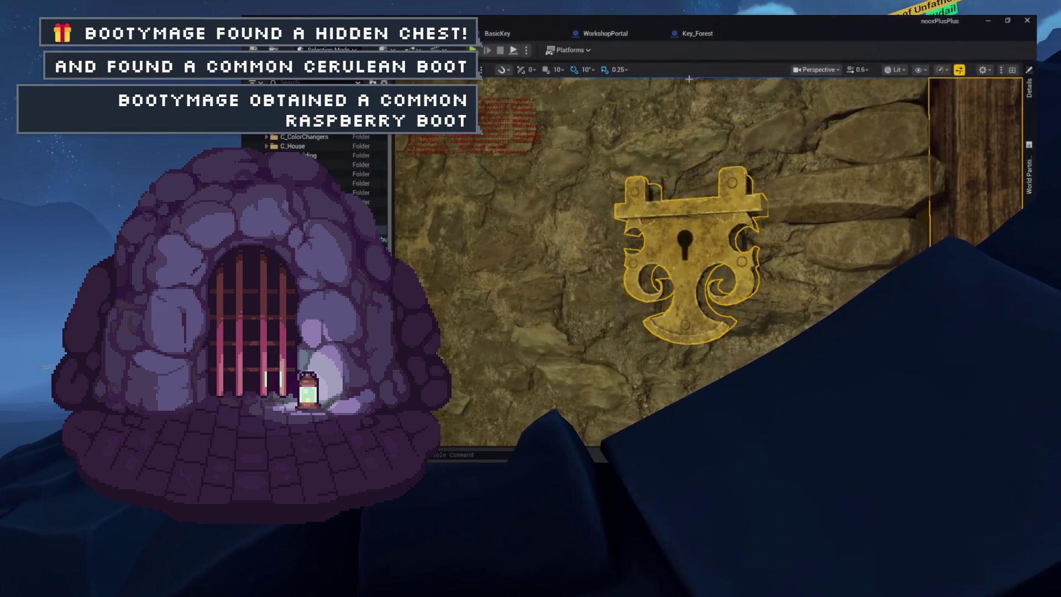
pyautogui.click(676, 38)
pyautogui.click(605, 33)
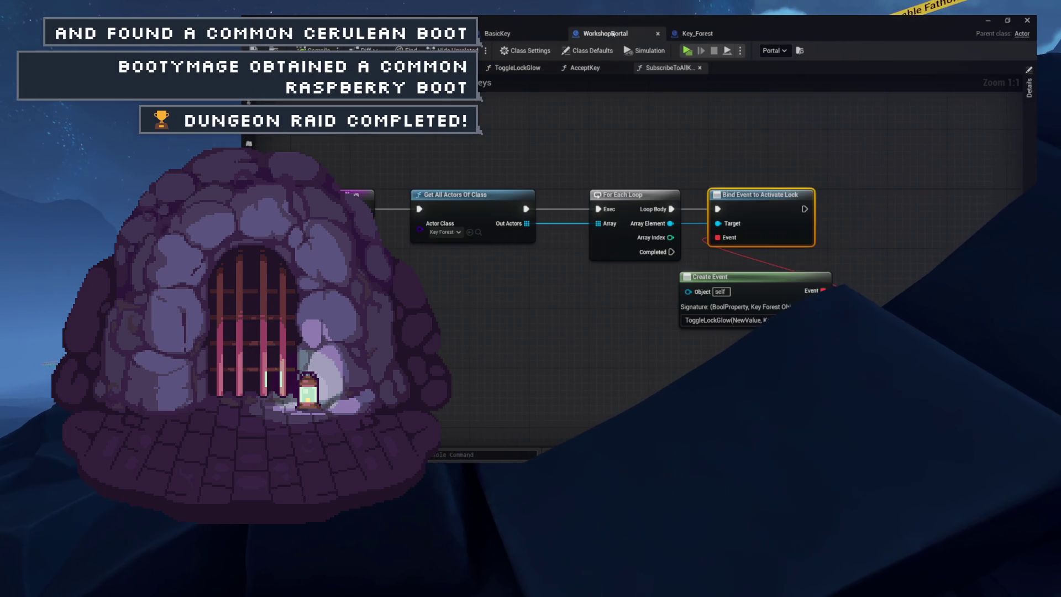
# Step: In ToggleLockGlow, add a Print Actor Message fed by a Self reference
pyautogui.click(517, 67)
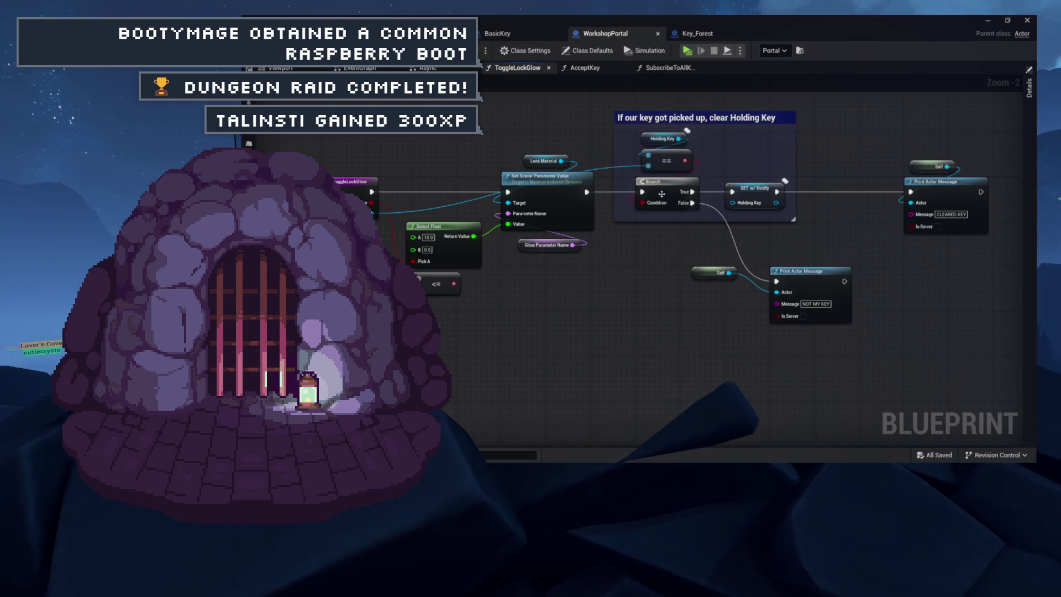
pyautogui.rightClick(445, 147)
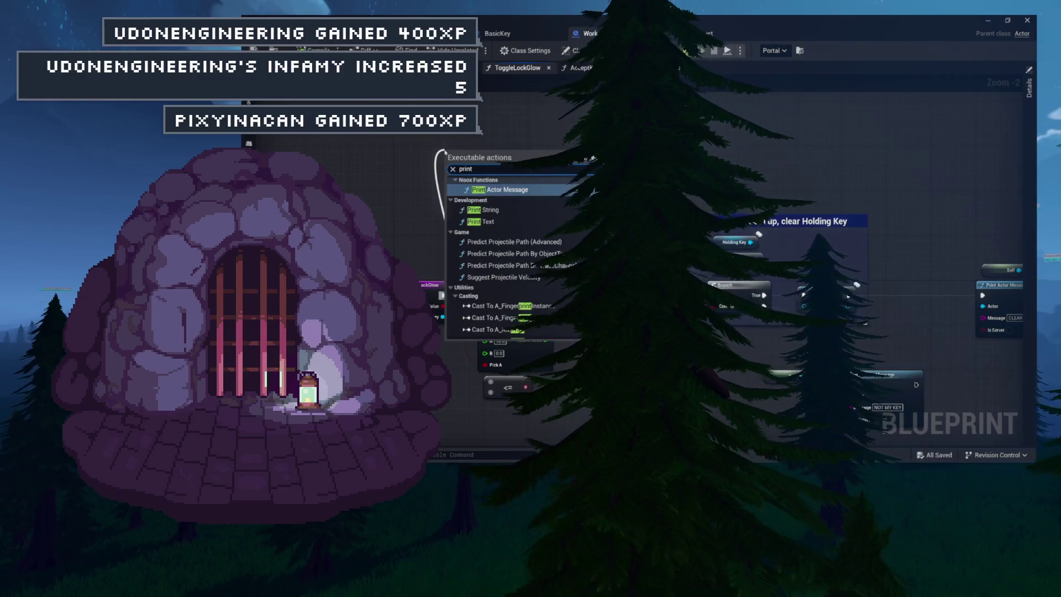
pyautogui.click(474, 189)
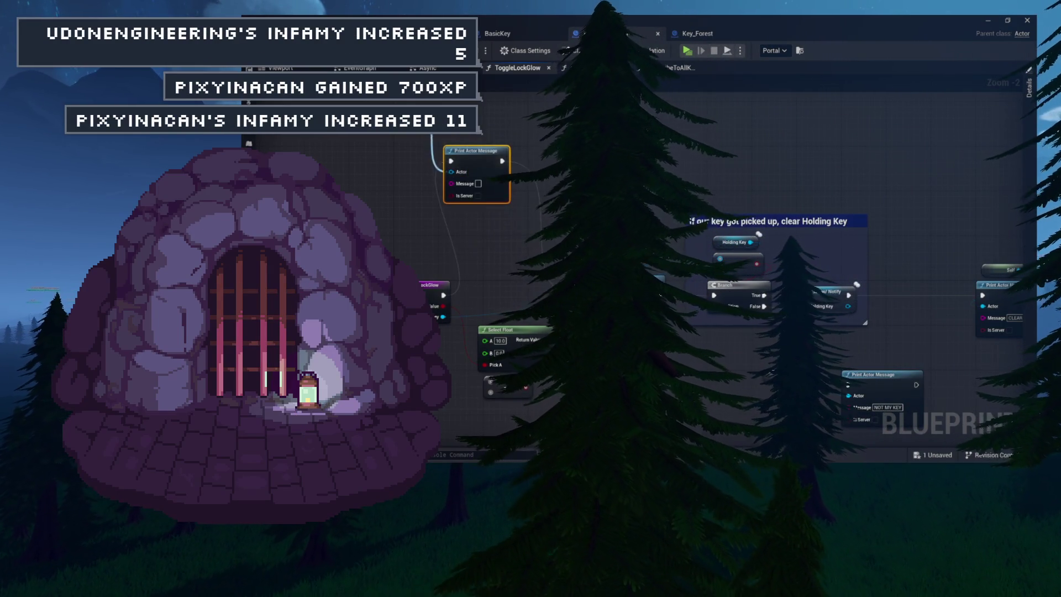
pyautogui.moveTo(448, 170); pyautogui.dragTo(425, 226)
pyautogui.click(464, 243)
pyautogui.write('CALLING LOCK GLOW')
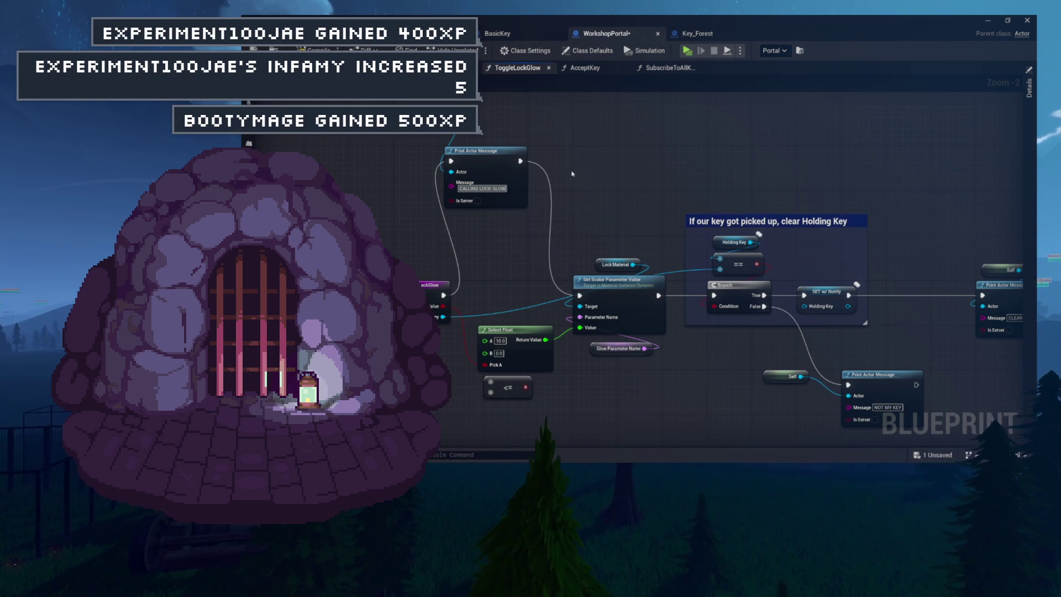
# Step: Save WorkshopPortal, zoom in on the selected ToggleLockGlow node, and return to the level editor
pyautogui.hotkey('ctrl', 's')
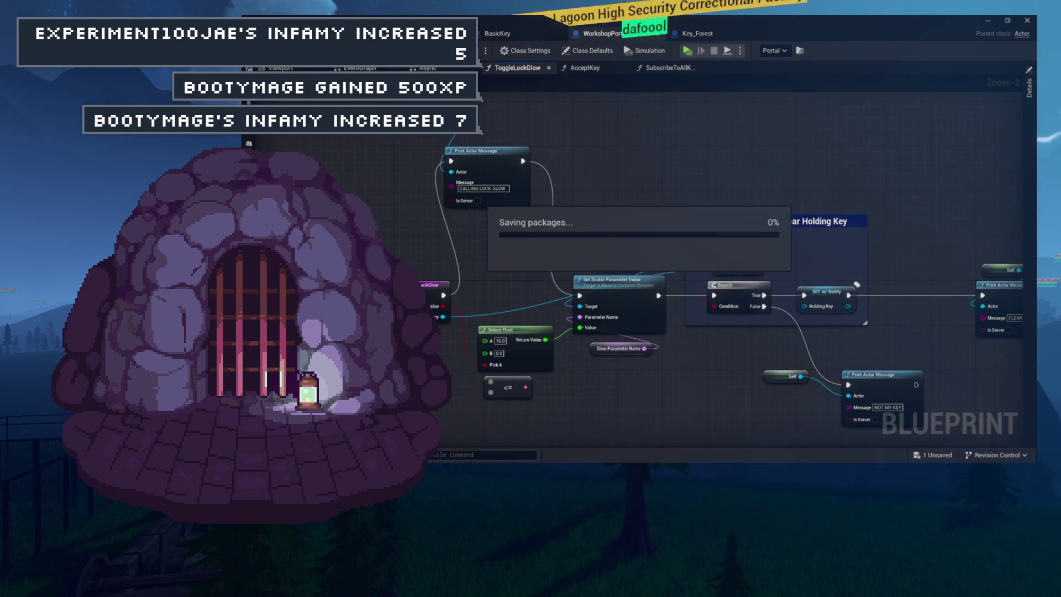
pyautogui.moveTo(395, 257); pyautogui.dragTo(445, 341)
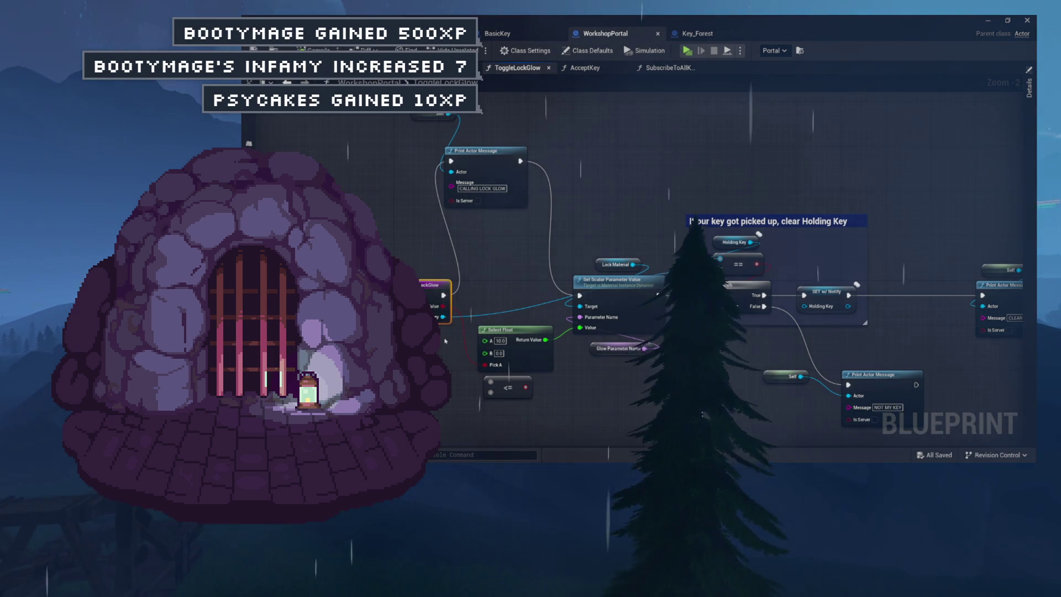
pyautogui.scroll(4, 445, 340)
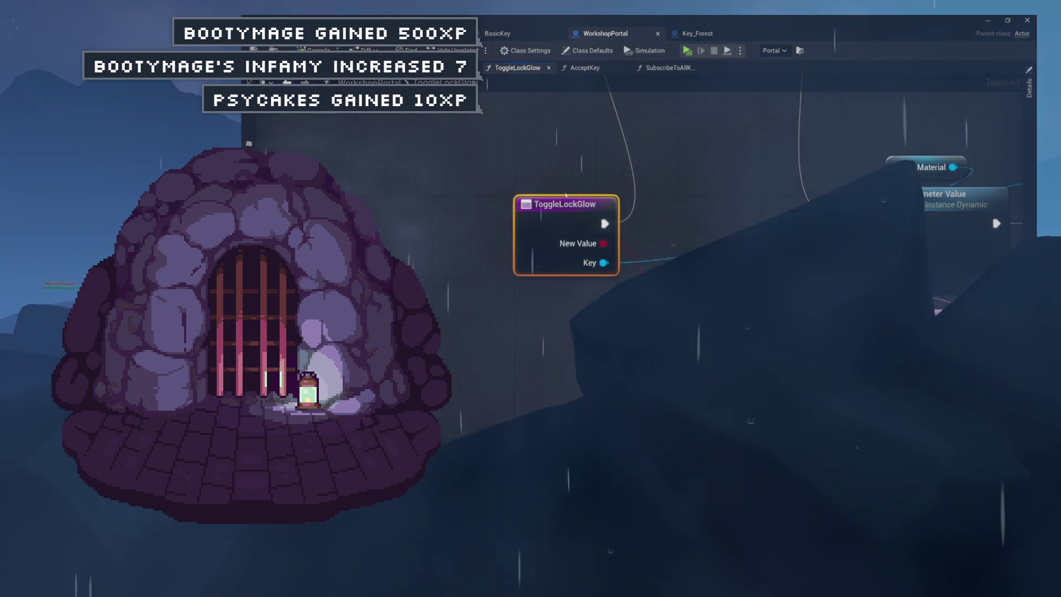
pyautogui.hotkey('alt', 'Tab')
pyautogui.hotkey('alt', 'p')
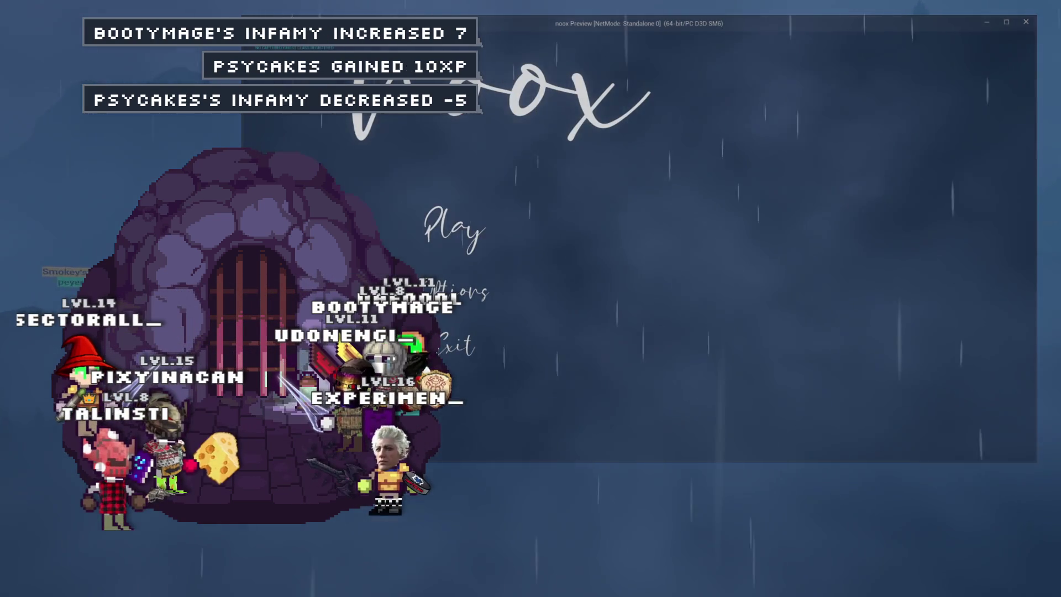
pyautogui.click(457, 235)
pyautogui.click(460, 244)
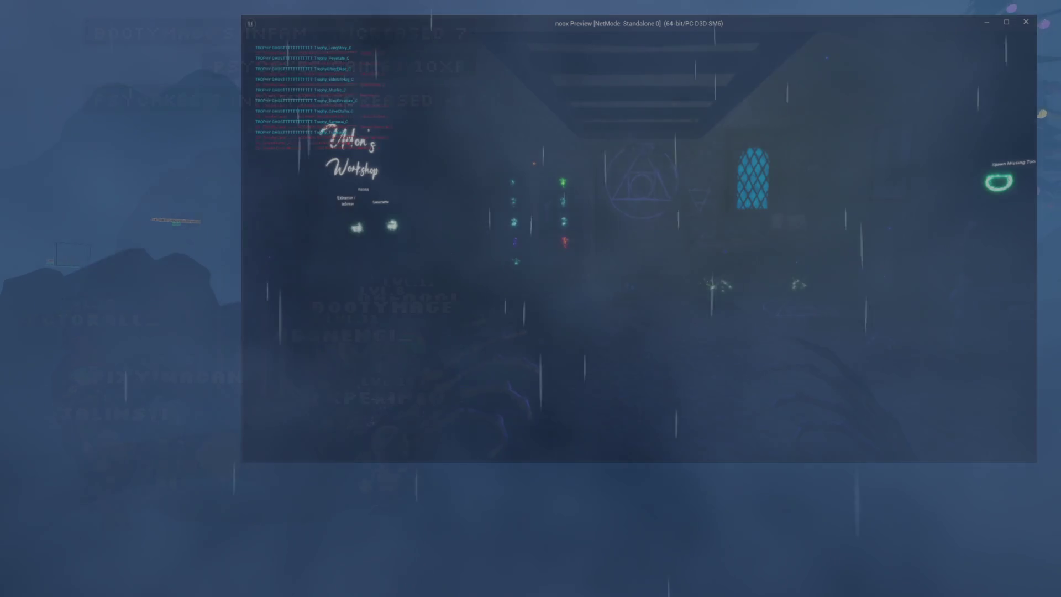
pyautogui.press('w')
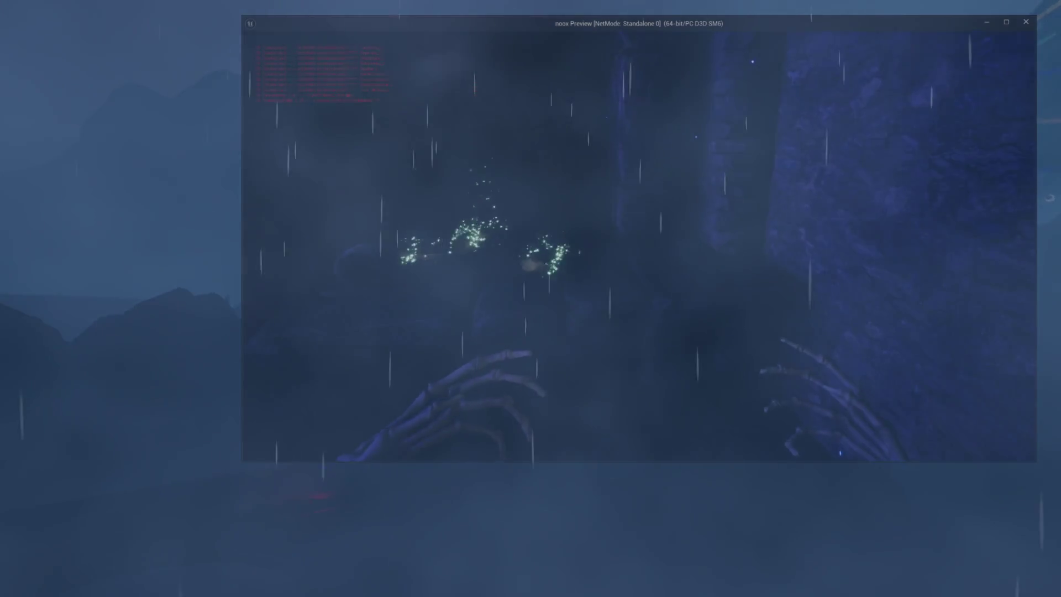
pyautogui.press('w')
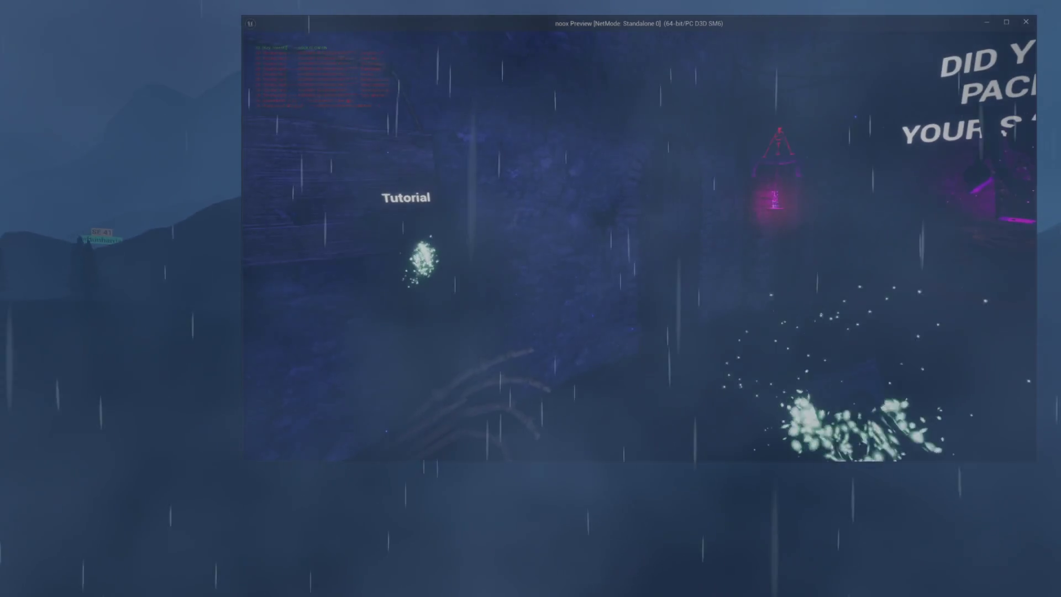
pyautogui.press('a')
pyautogui.press('w')
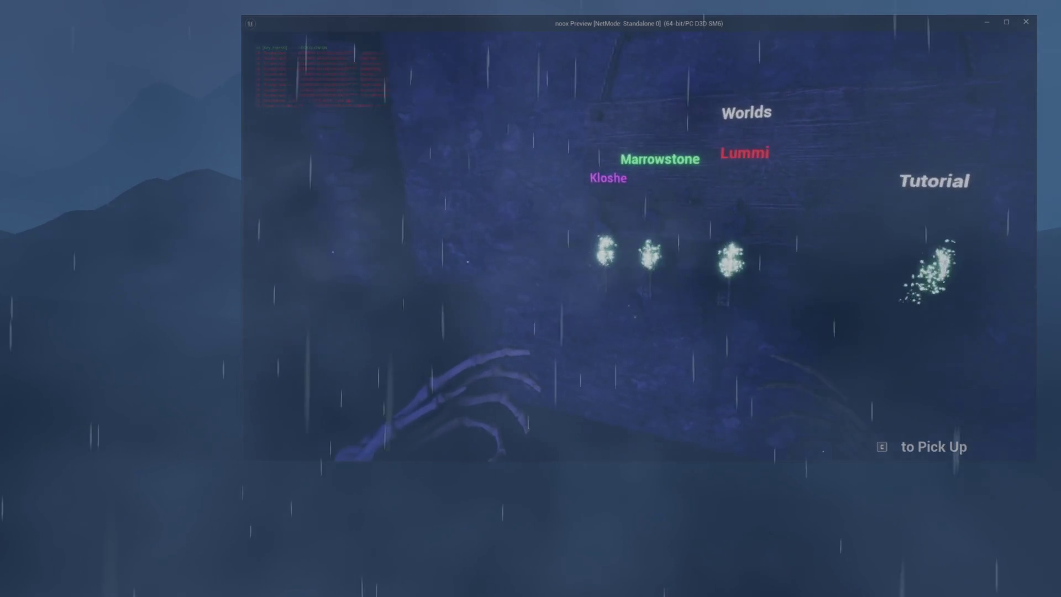
pyautogui.press('d')
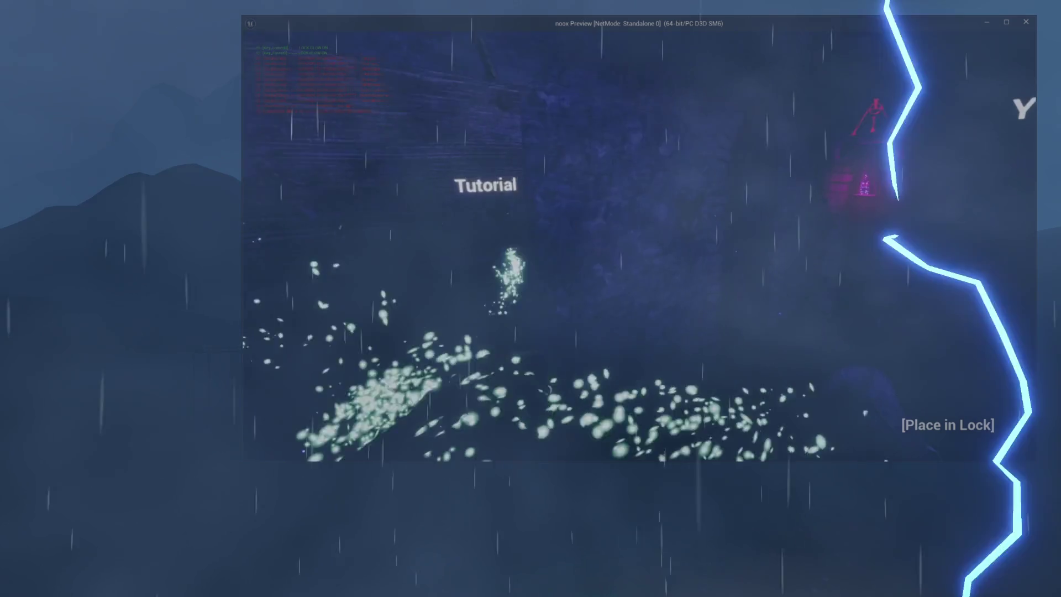
pyautogui.press('Escape')
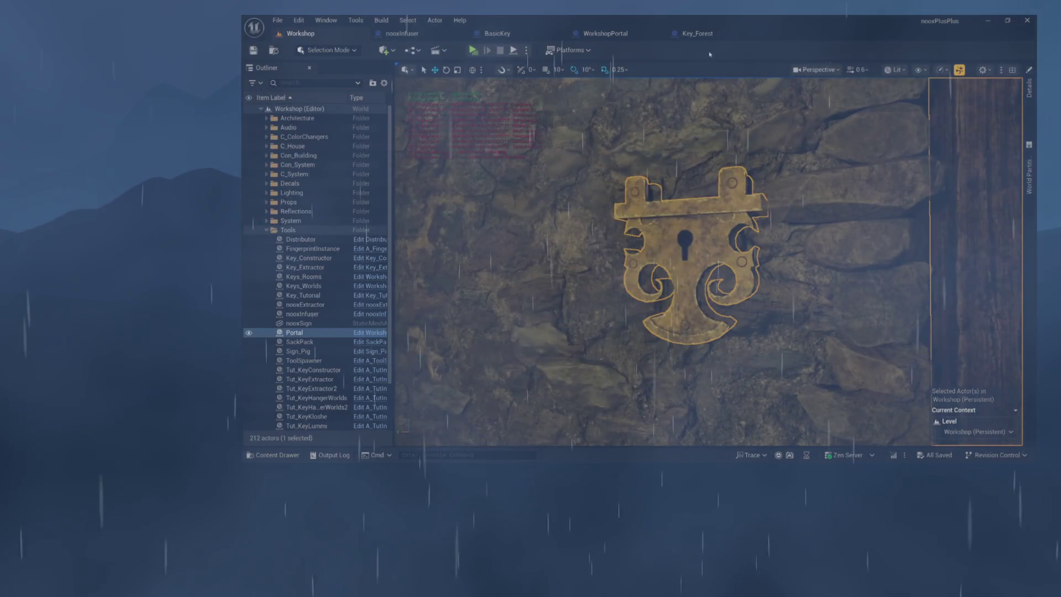
# Step: Change Key_Forest's GetPickedUp print text to KEY MESSAGE SENT, tidy the Self node, and save
pyautogui.click(709, 36)
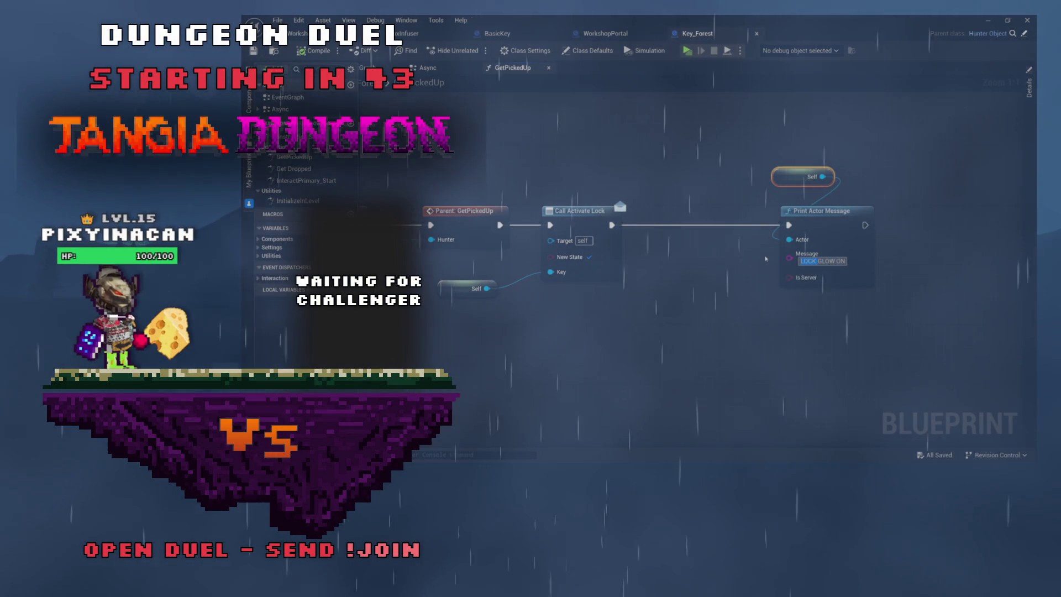
pyautogui.write('KEY MESSAGE SENT')
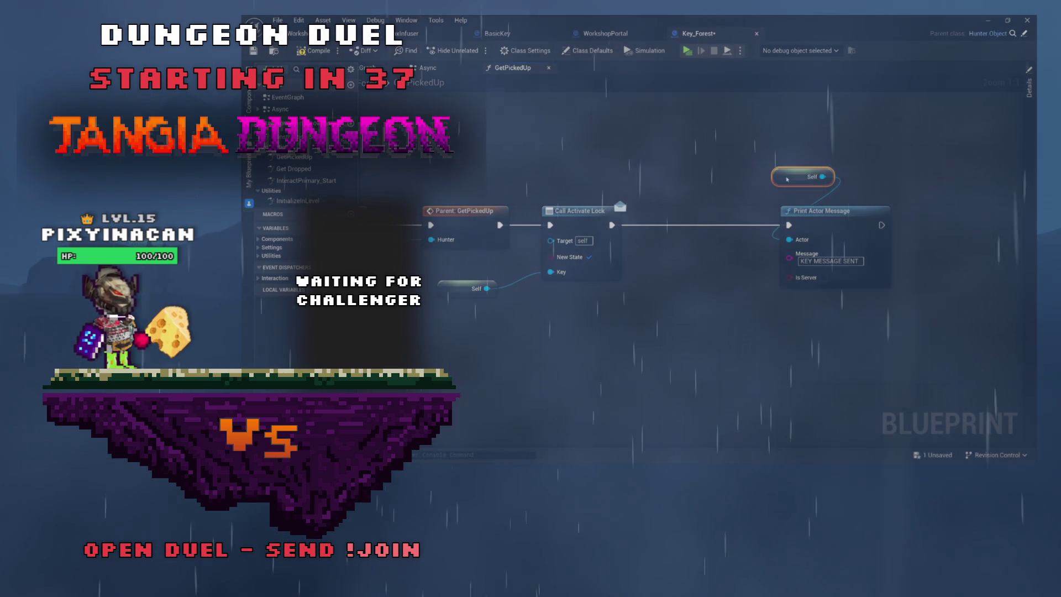
pyautogui.moveTo(786, 178); pyautogui.dragTo(809, 194)
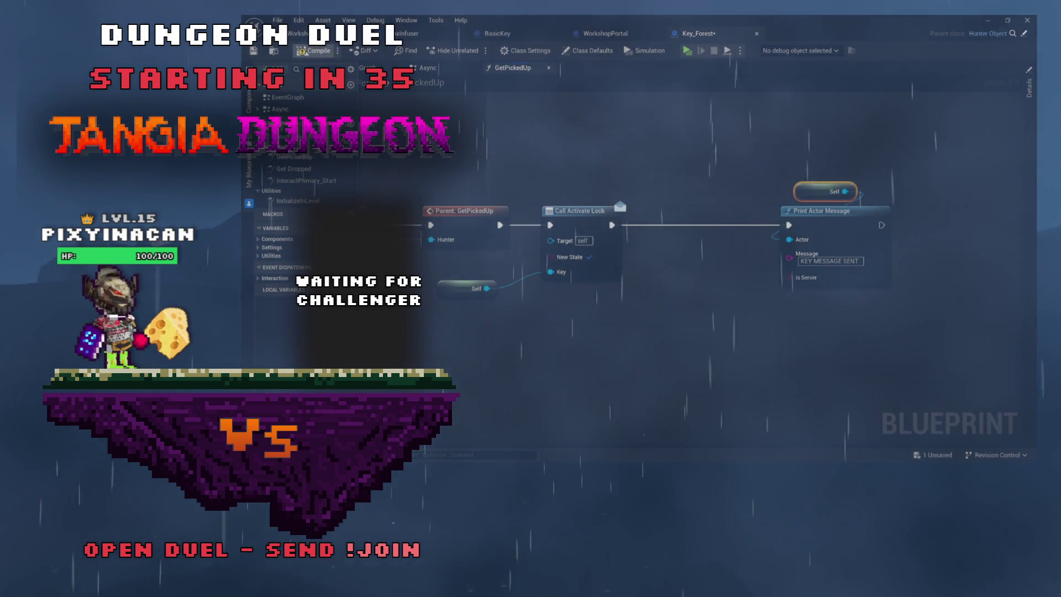
pyautogui.hotkey('ctrl', 's')
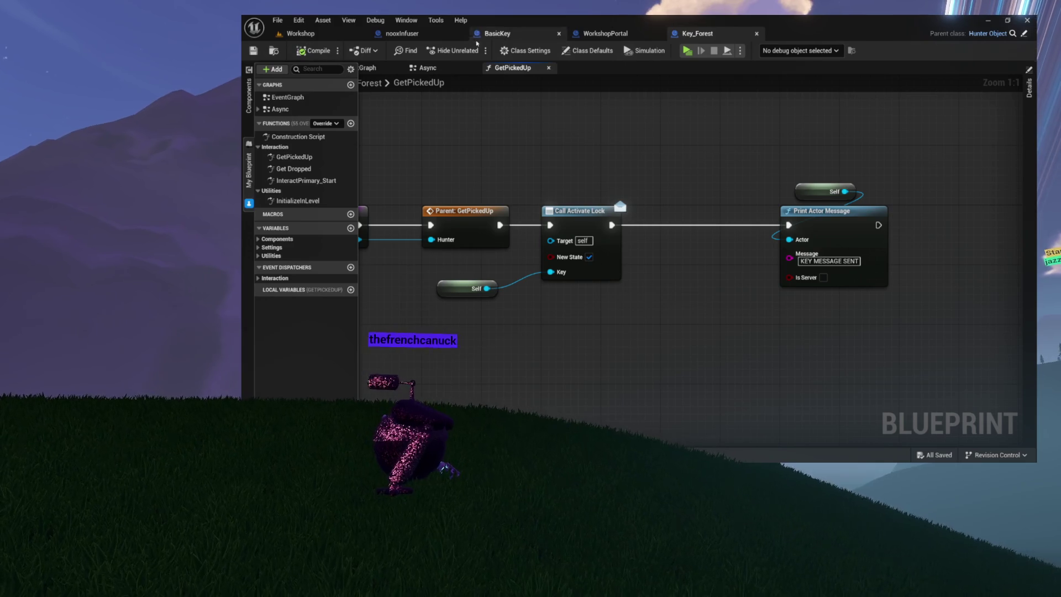
pyautogui.click(630, 34)
# Step: Review the print node and SubscribeToAllKeys nodes, then view the EventGraph's Begin Play chain
pyautogui.moveTo(703, 155)
pyautogui.mouseDown()
pyautogui.moveTo(691, 407)
pyautogui.moveTo(692, 307)
pyautogui.mouseUp()
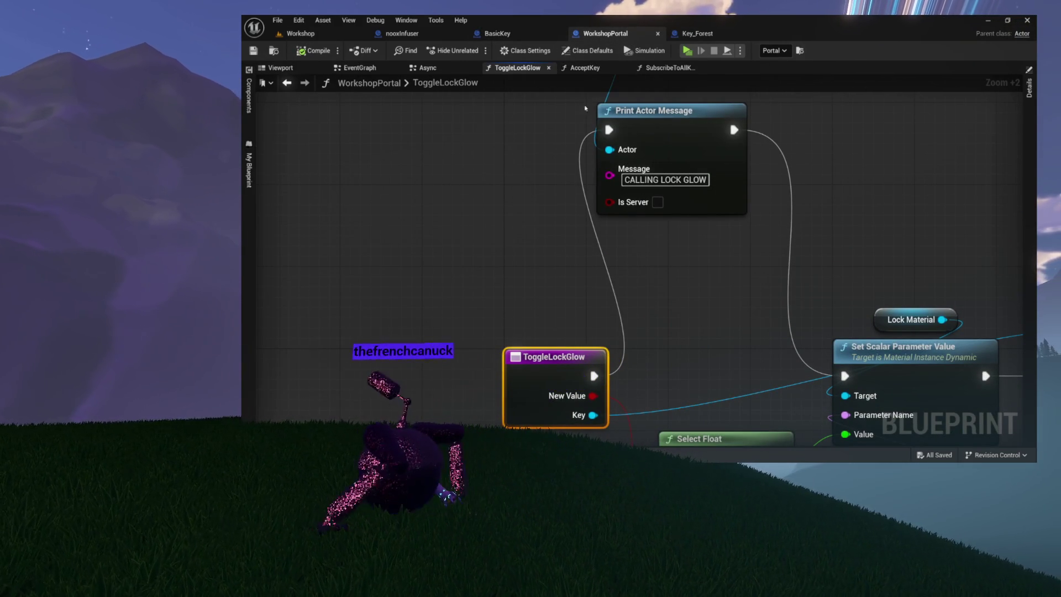
pyautogui.click(672, 68)
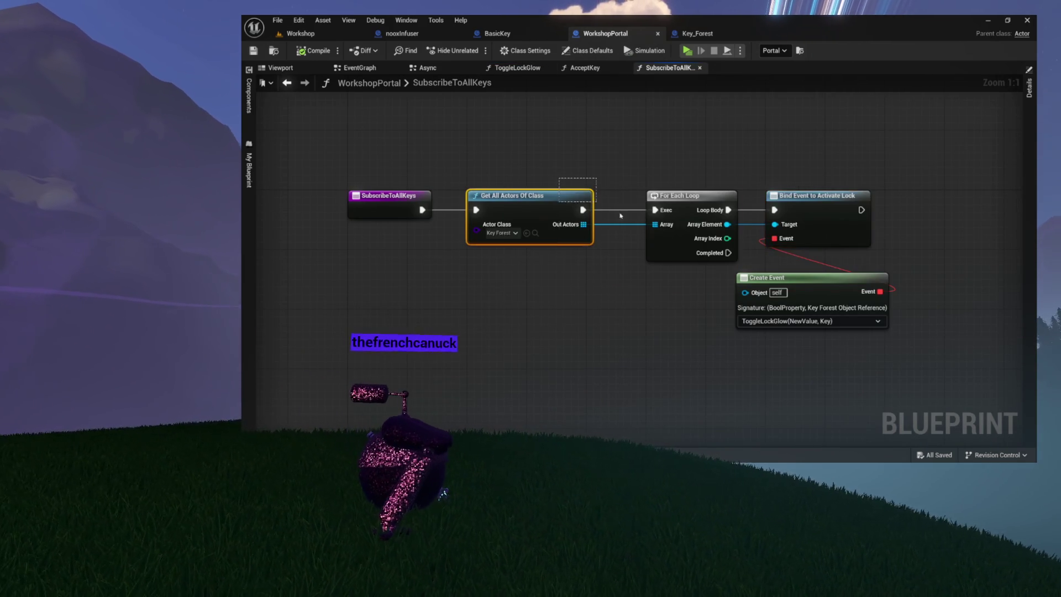
pyautogui.moveTo(559, 178); pyautogui.dragTo(802, 307)
pyautogui.click(740, 201)
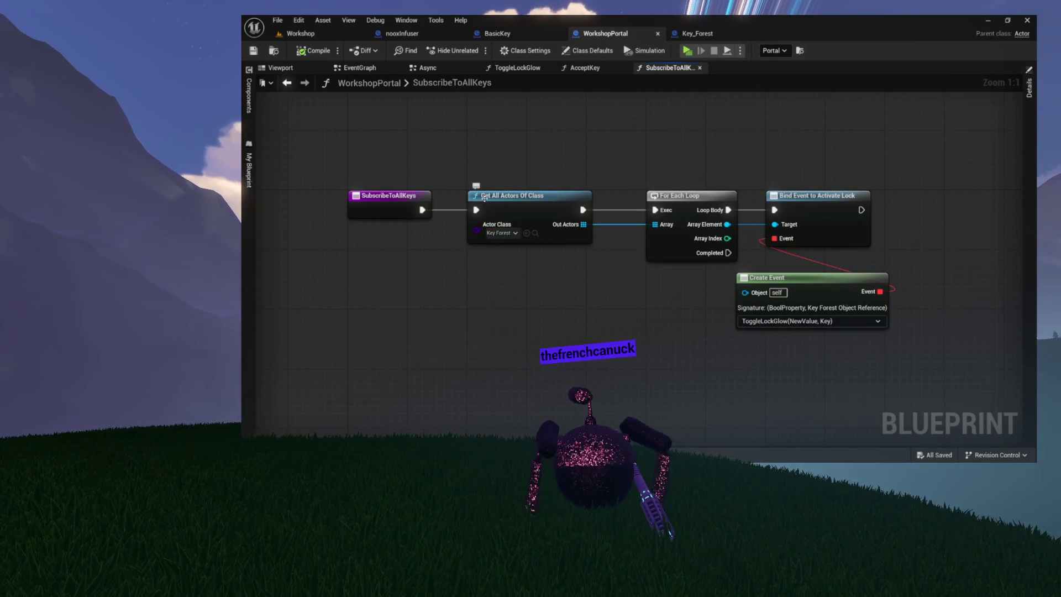
pyautogui.click(370, 70)
pyautogui.moveTo(407, 111)
pyautogui.mouseDown()
pyautogui.moveTo(597, 131)
pyautogui.moveTo(562, 163)
pyautogui.mouseUp()
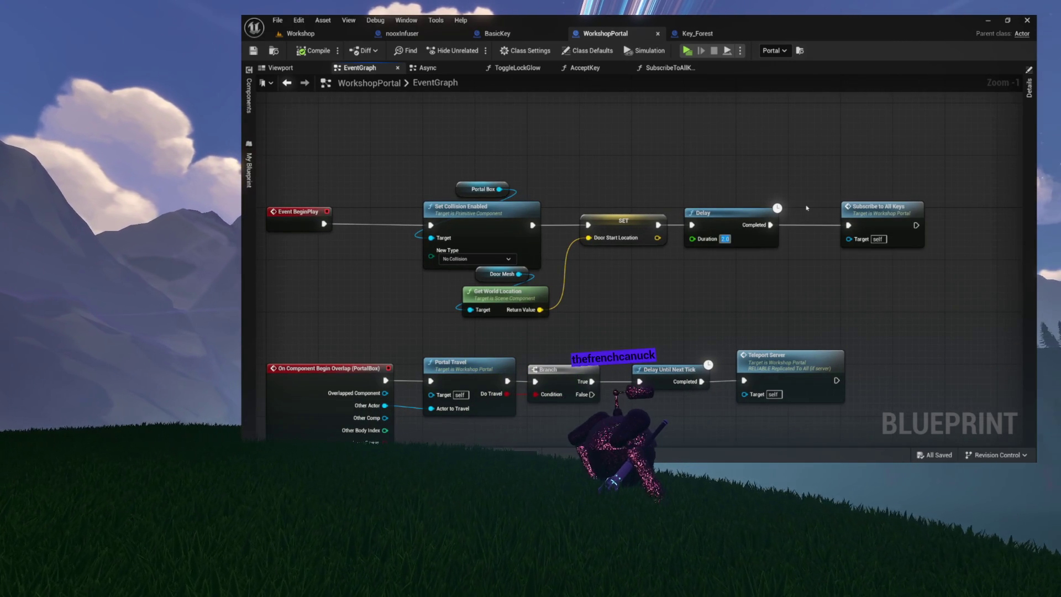
# Step: After Subscribe to All Keys, add a Print Actor Message with Self printing KEYS SUBSCRIBED
pyautogui.moveTo(809, 206); pyautogui.dragTo(667, 203)
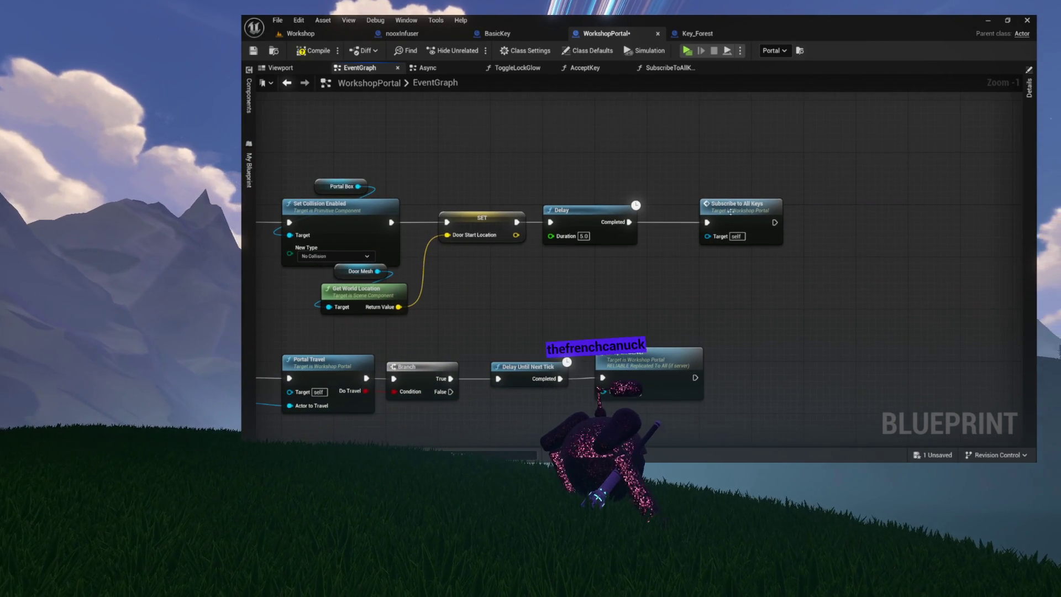
pyautogui.moveTo(773, 222); pyautogui.dragTo(847, 216)
pyautogui.write('add')
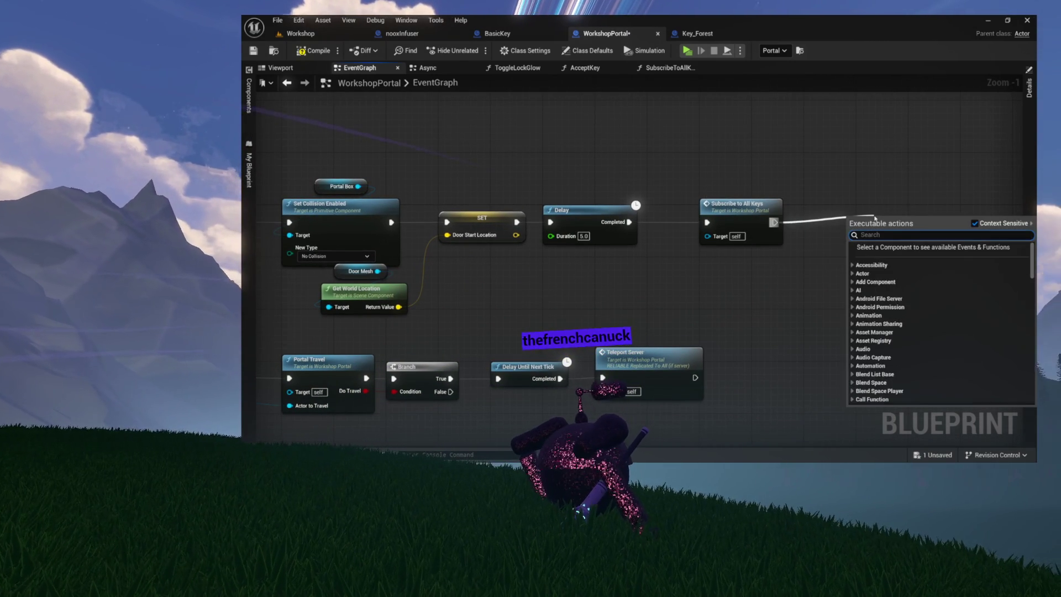
pyautogui.moveTo(773, 223)
pyautogui.mouseDown()
pyautogui.moveTo(876, 218)
pyautogui.moveTo(826, 238)
pyautogui.moveTo(795, 158)
pyautogui.mouseUp()
pyautogui.click(906, 229)
pyautogui.write('self')
pyautogui.press('Return')
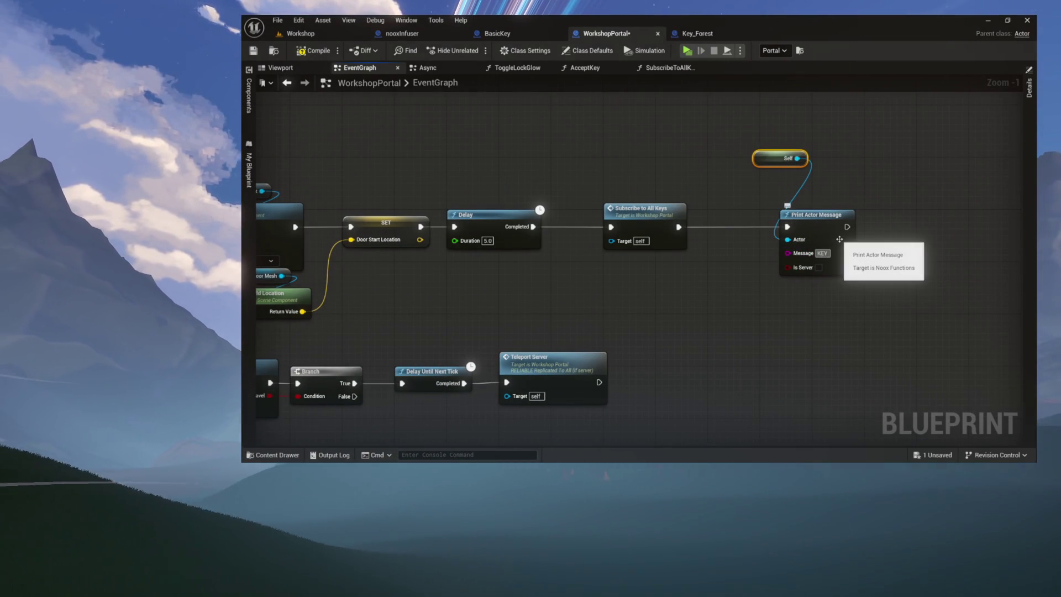
pyautogui.write('IBE')
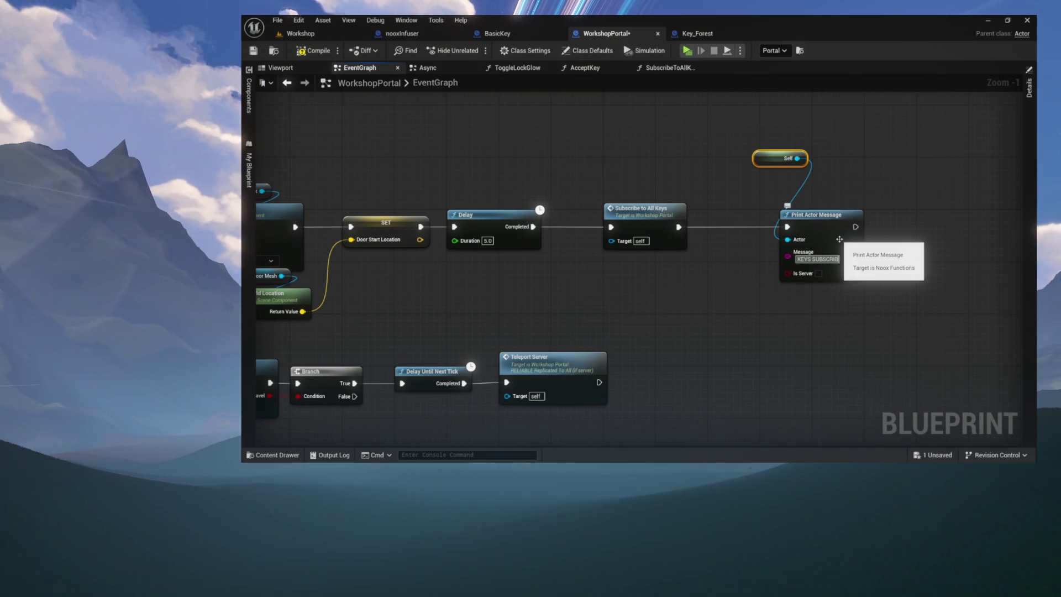
pyautogui.write('D')
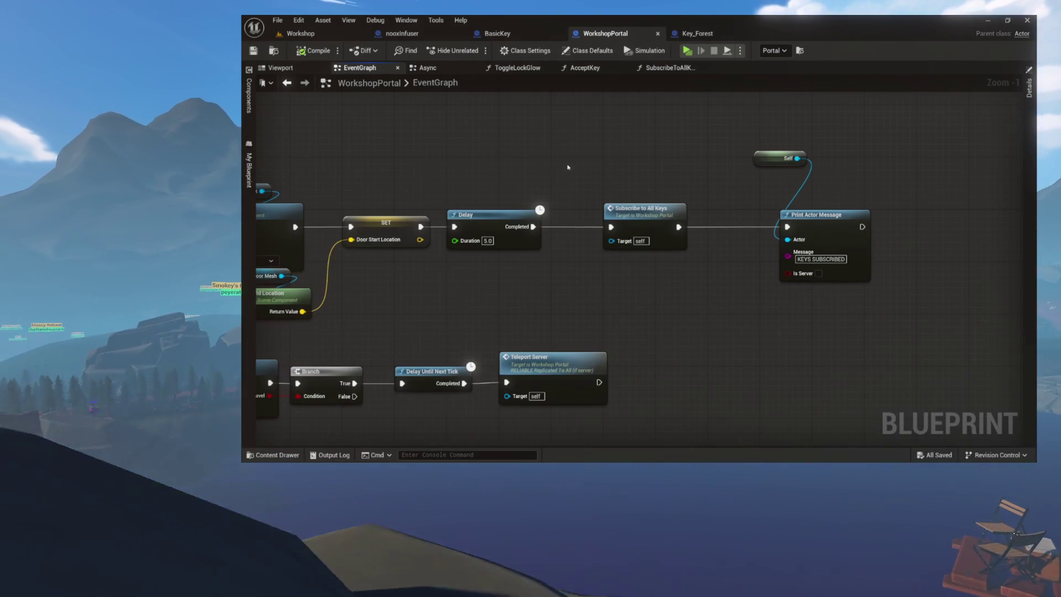
pyautogui.moveTo(521, 175); pyautogui.dragTo(572, 176)
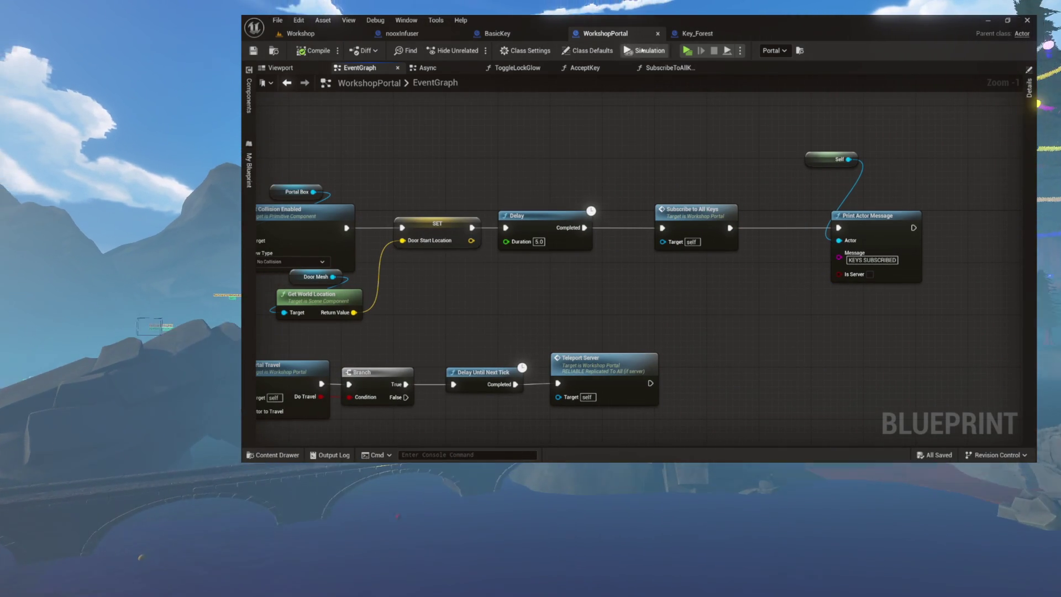
# Step: Launch the standalone preview, start the game, and walk to the Worlds sign
pyautogui.click(687, 50)
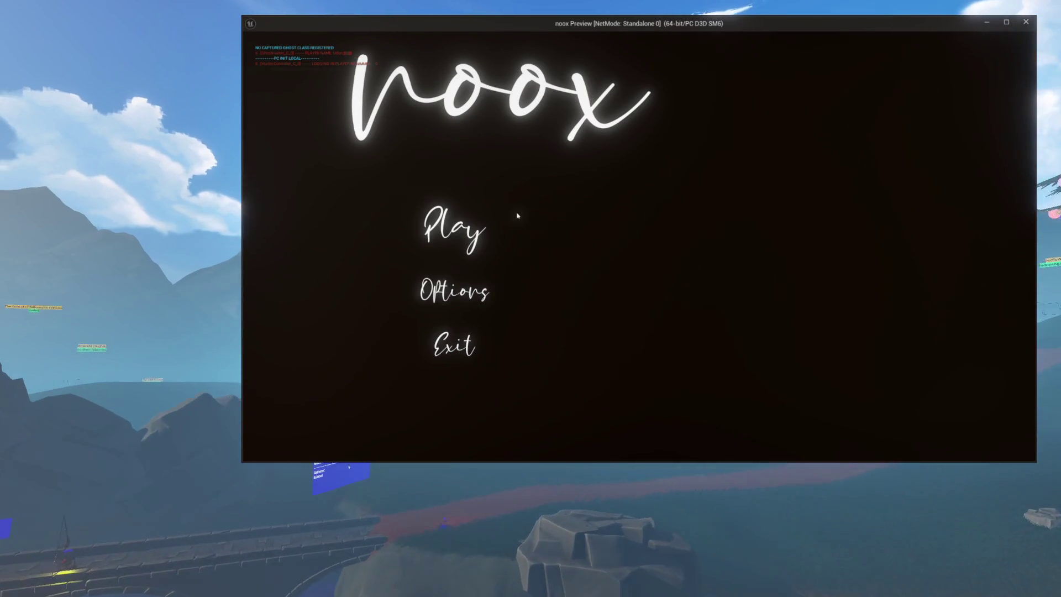
pyautogui.click(470, 230)
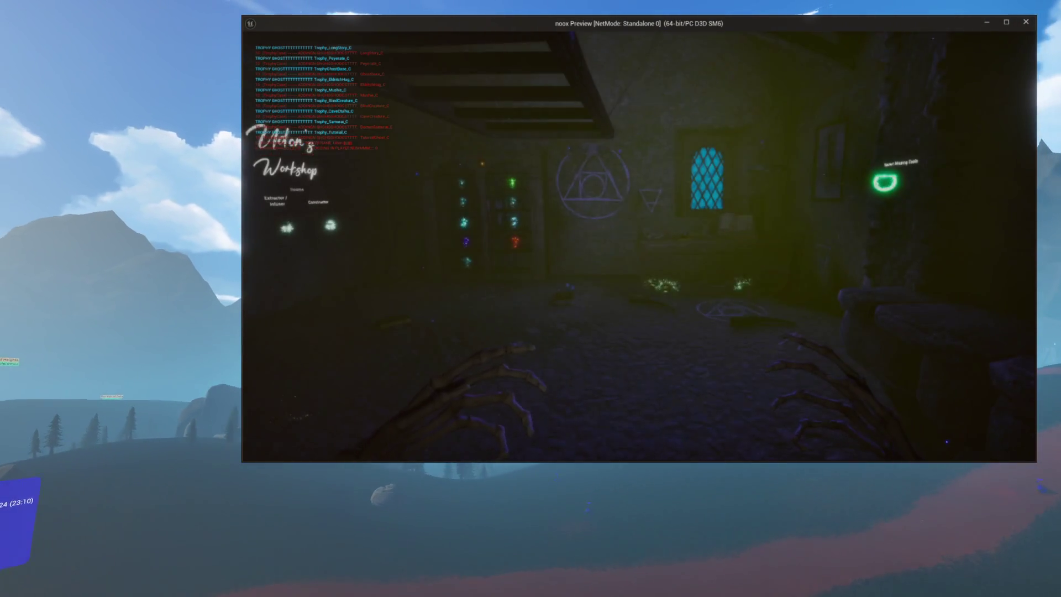
pyautogui.click(603, 226)
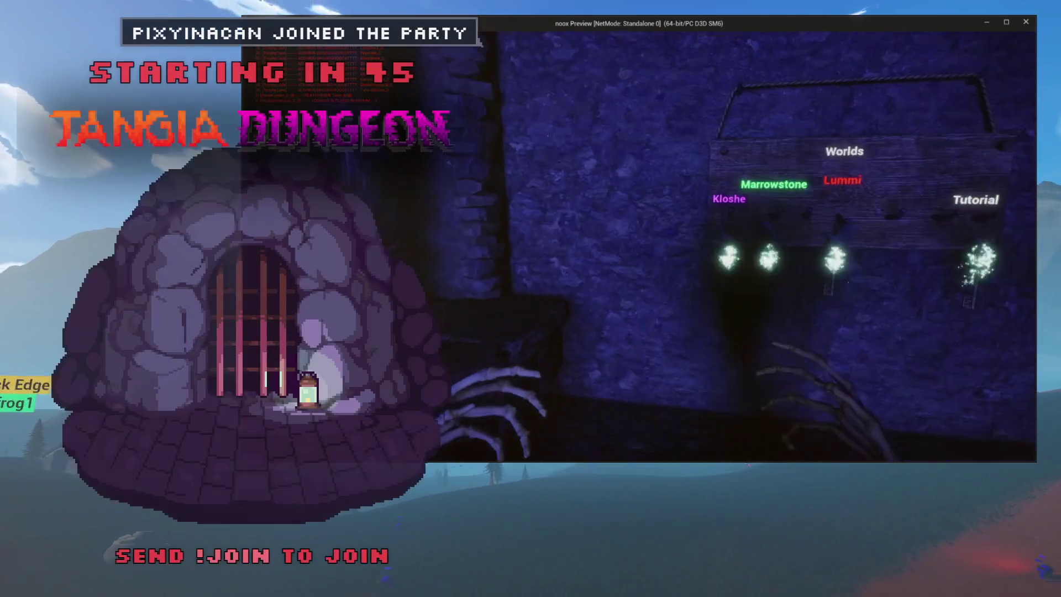
pyautogui.moveTo(639, 246)
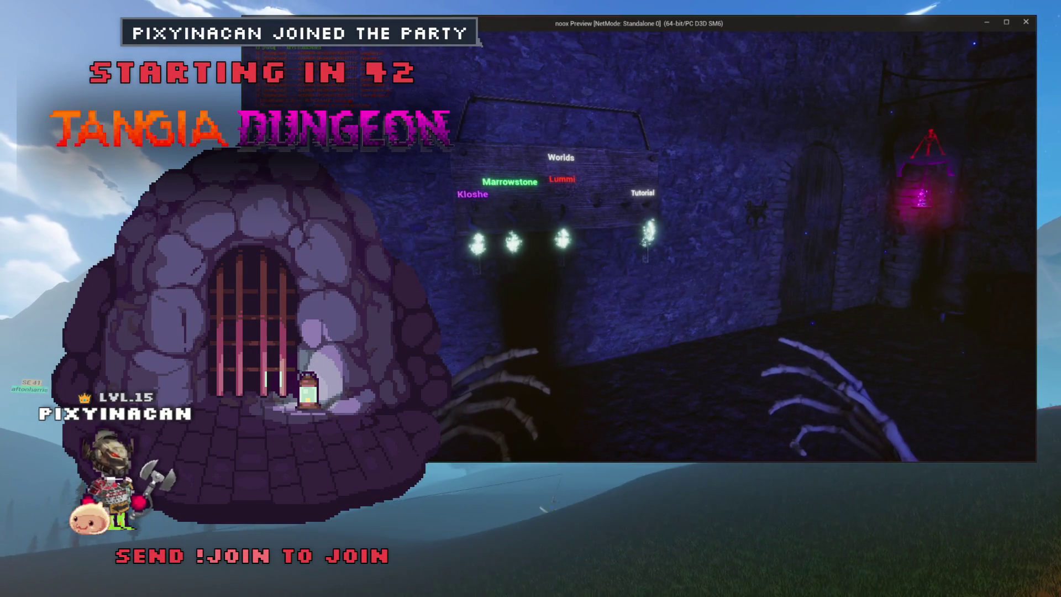
pyautogui.press('w')
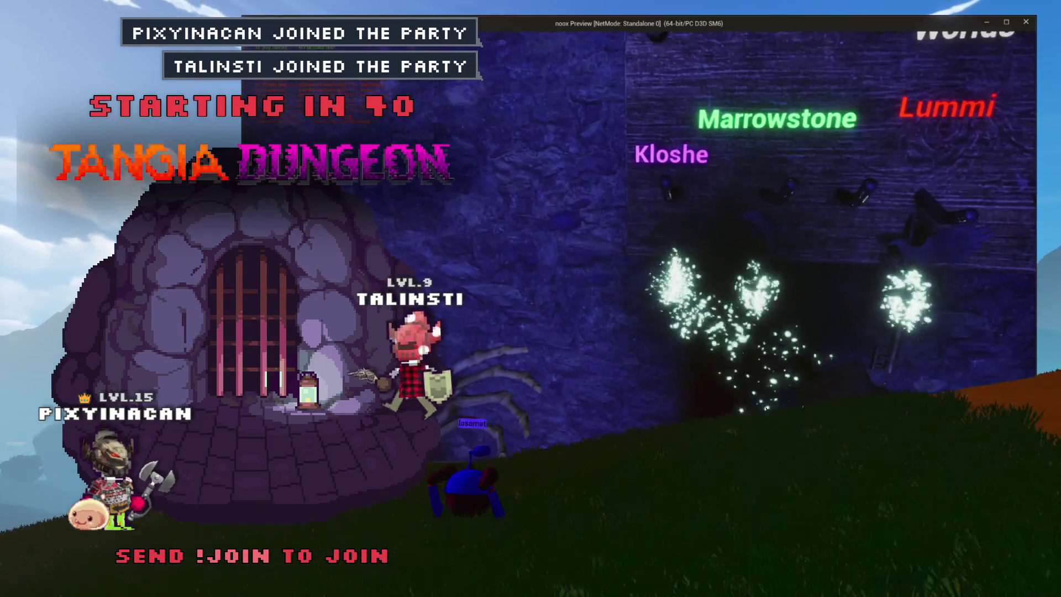
pyautogui.press('d')
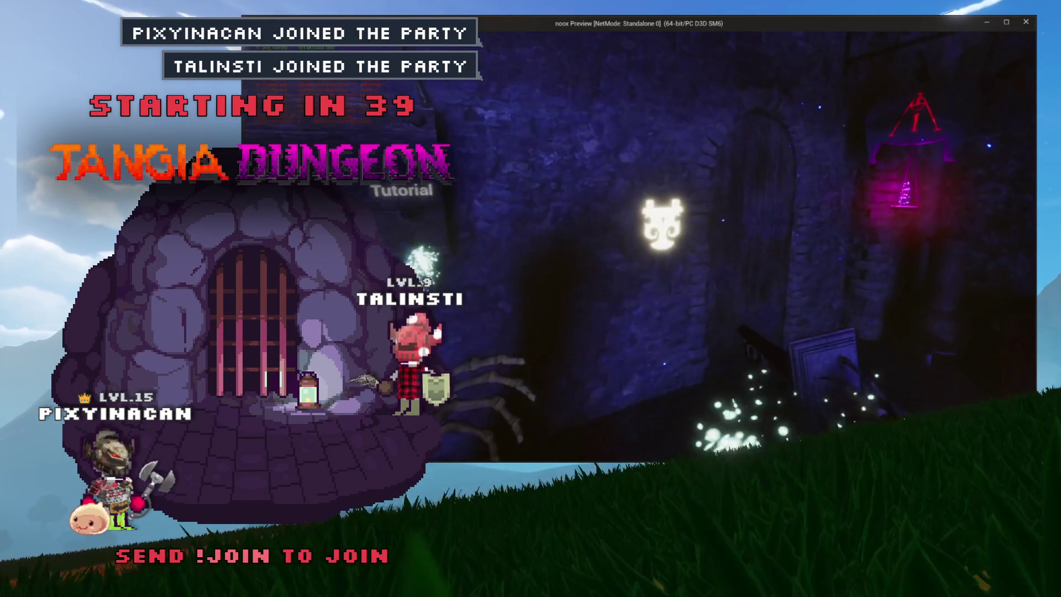
pyautogui.press('a')
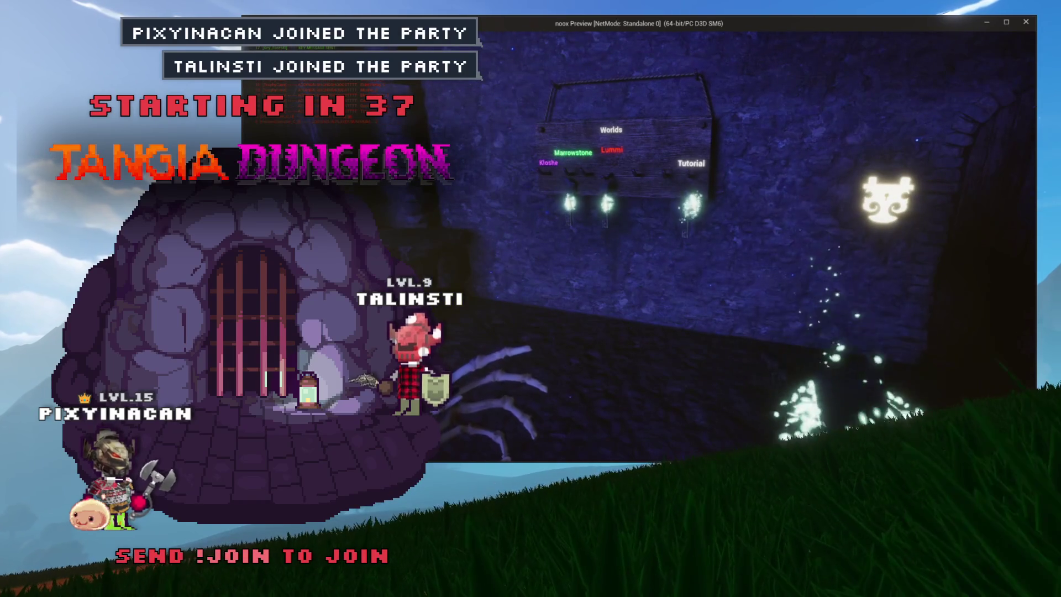
pyautogui.press('a')
pyautogui.press('w')
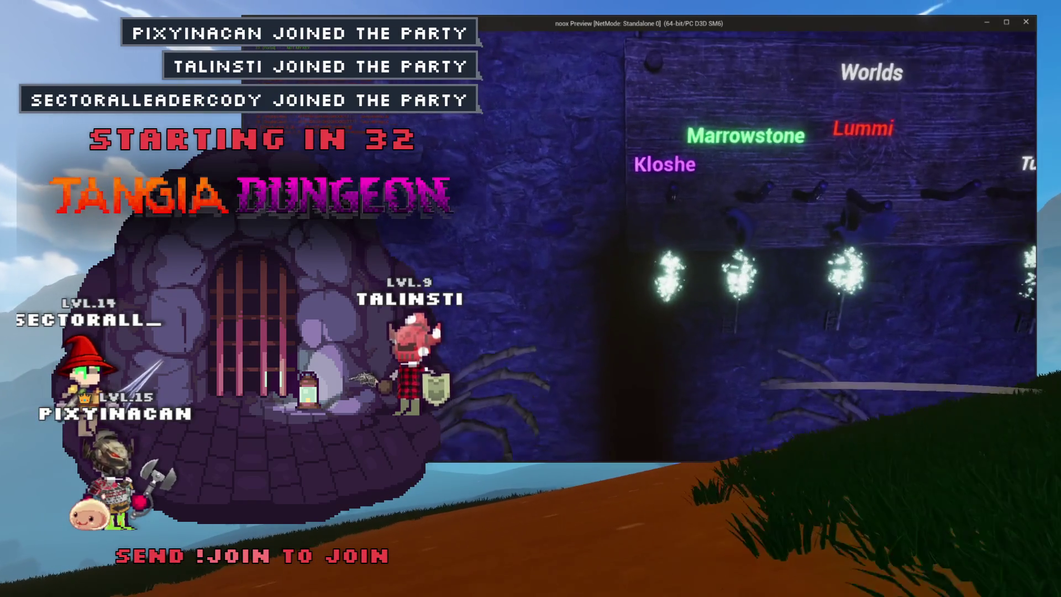
pyautogui.press('d')
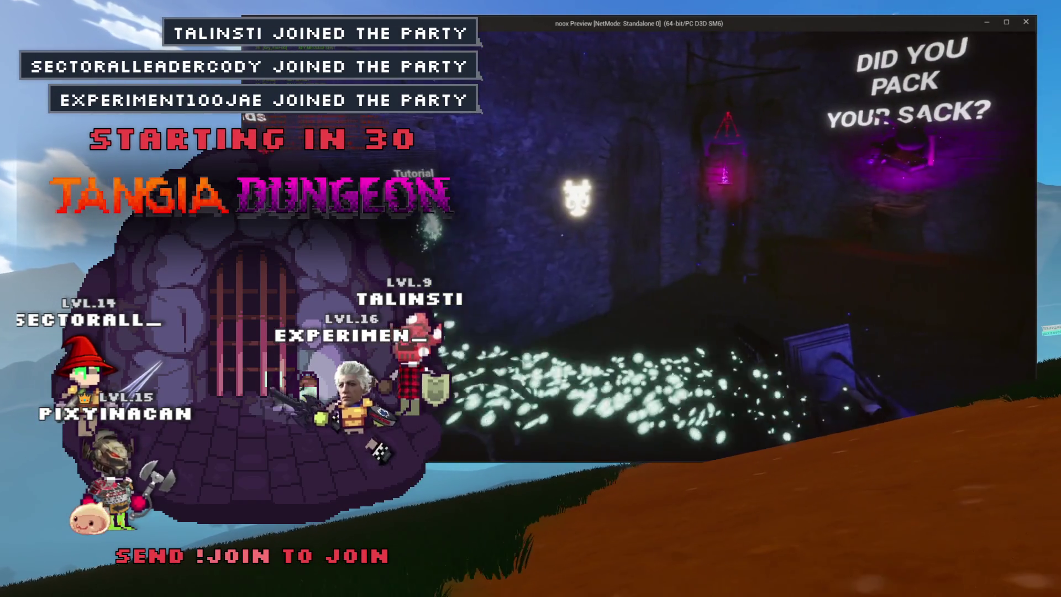
pyautogui.press('a')
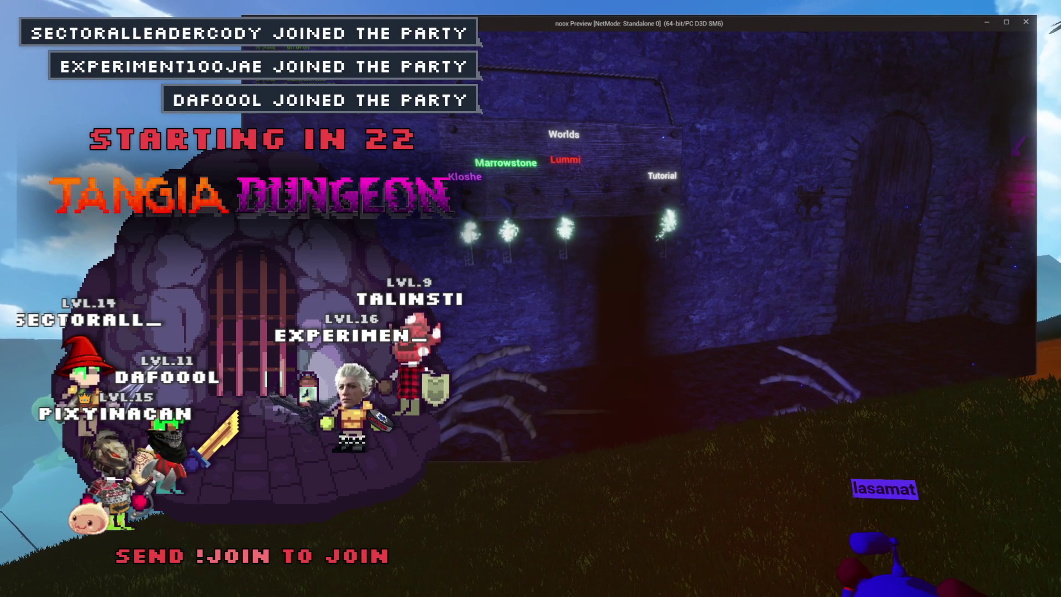
# Step: Stop the preview, shift the event graph left, and relaunch from the level editor
pyautogui.hotkey('alt', 'Tab')
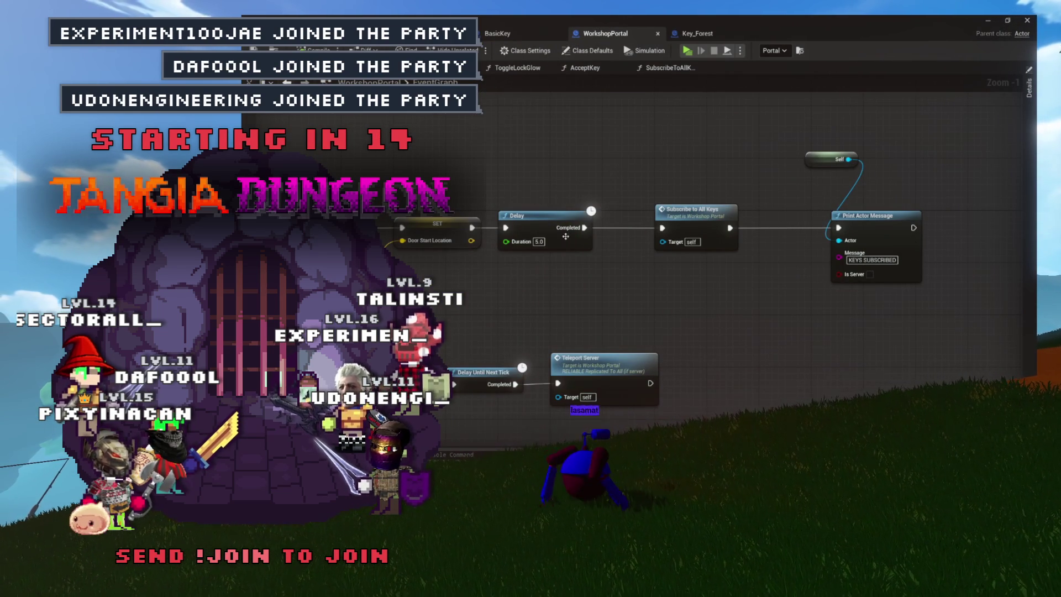
pyautogui.moveTo(711, 146); pyautogui.dragTo(580, 156)
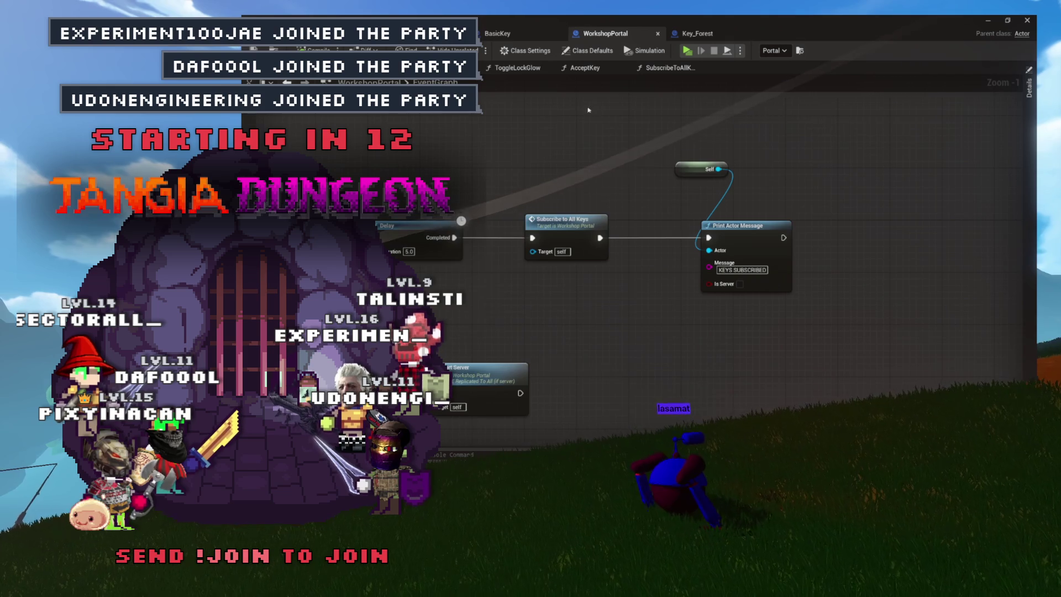
pyautogui.moveTo(594, 109); pyautogui.dragTo(494, 106)
pyautogui.hotkey('alt', 'Tab')
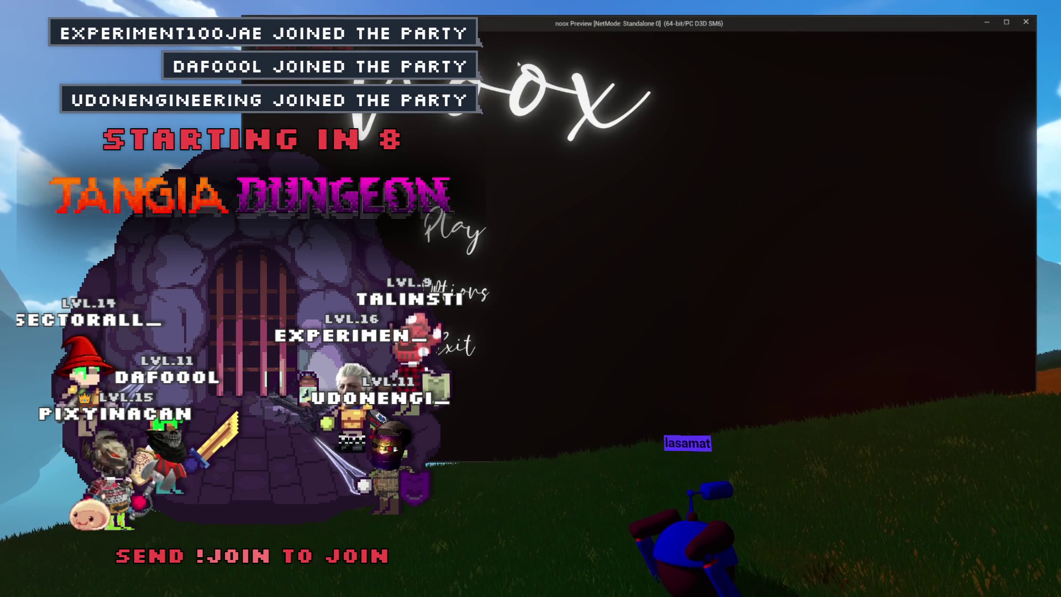
# Step: Start the noox game from the preview main menu, walk toward the Worlds sign, and close the preview
pyautogui.click(442, 230)
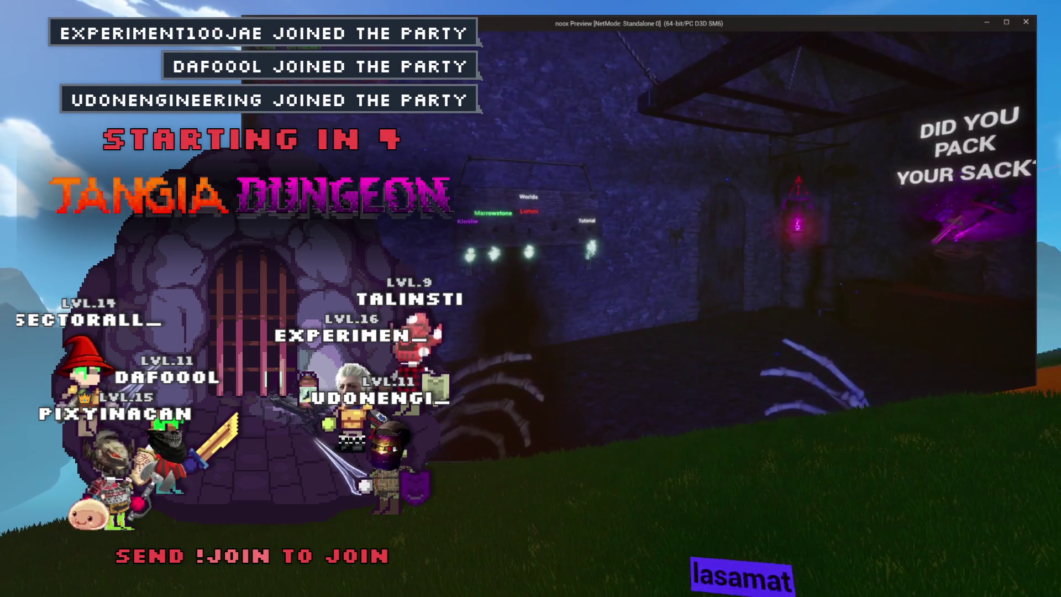
pyautogui.press('w')
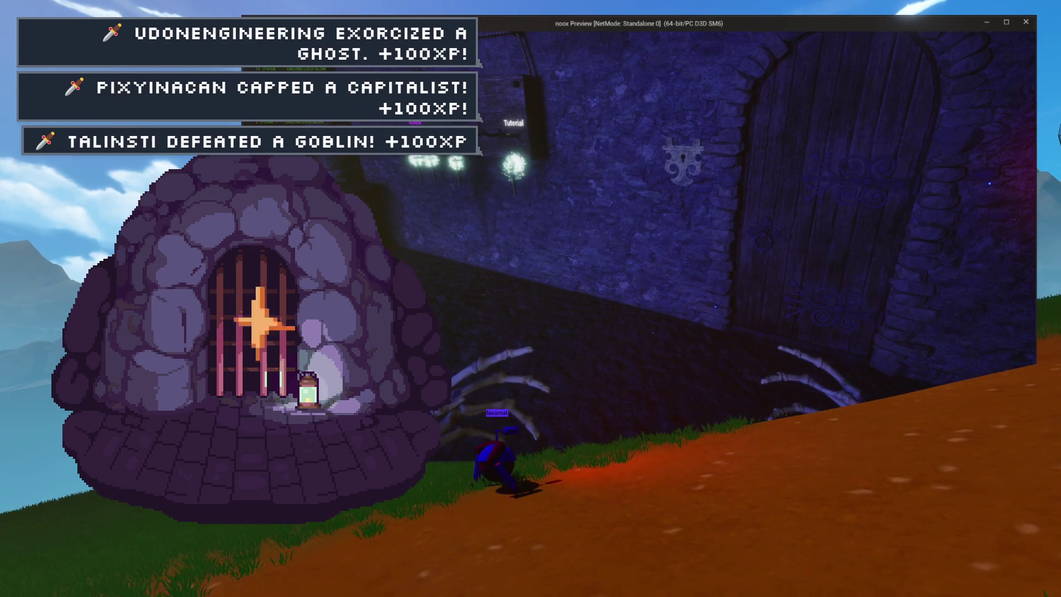
pyautogui.press('Escape')
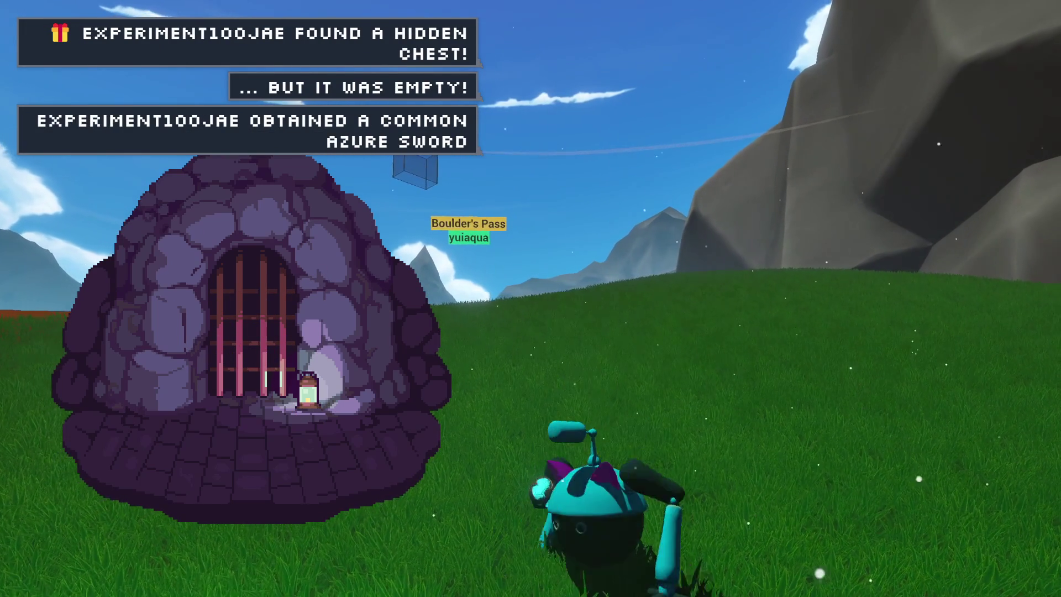
pyautogui.press('a')
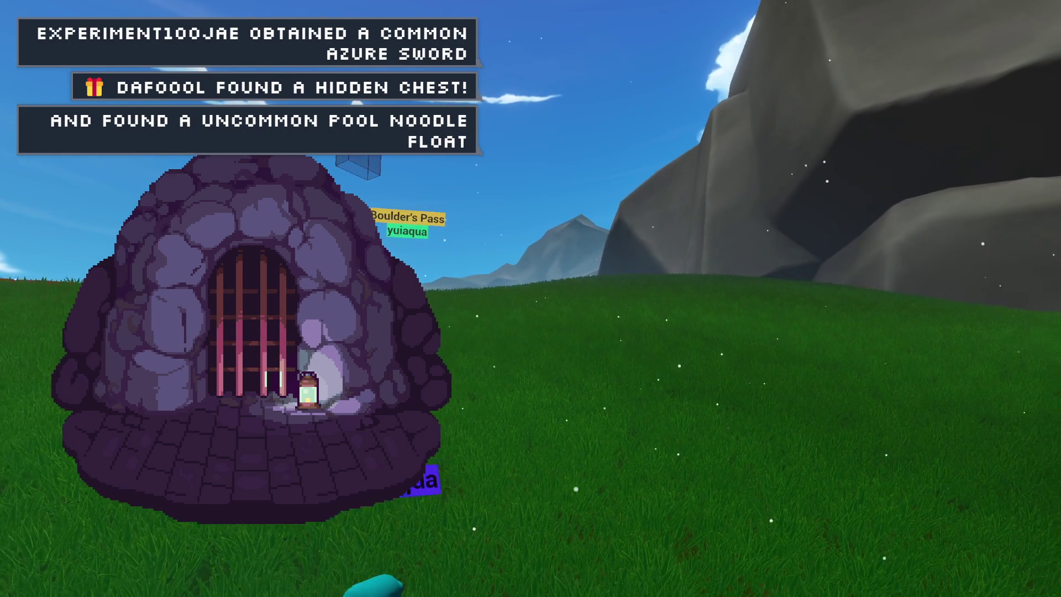
pyautogui.press('d')
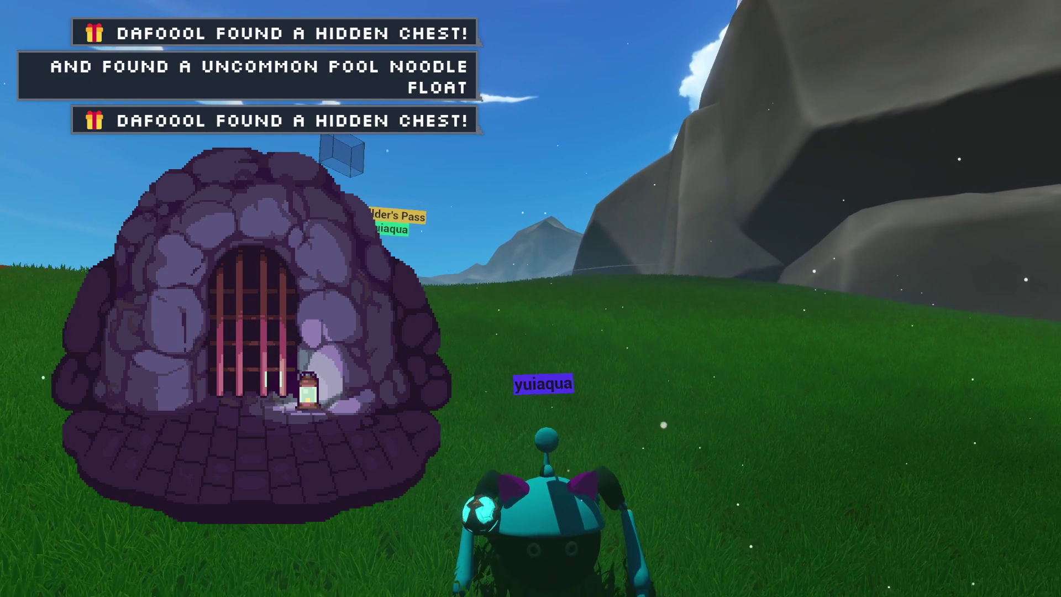